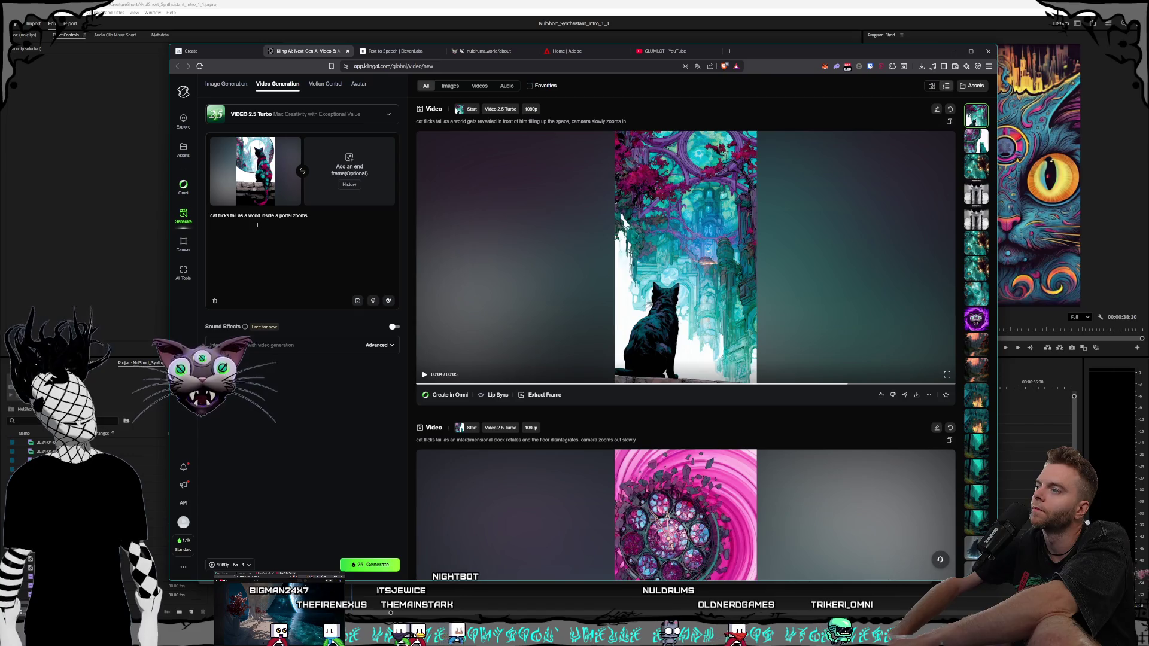
# - Change the prompt ending to 'zooms past, camera static' and start generating the video
pyautogui.write('past, camera')
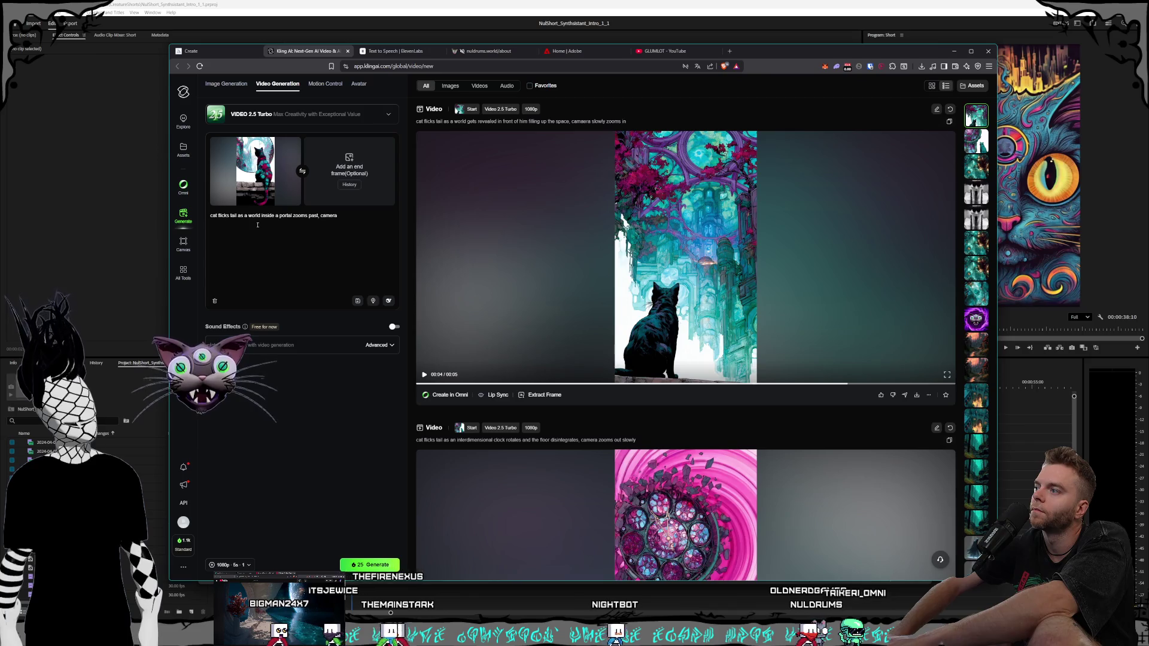
pyautogui.press('BackSpace')
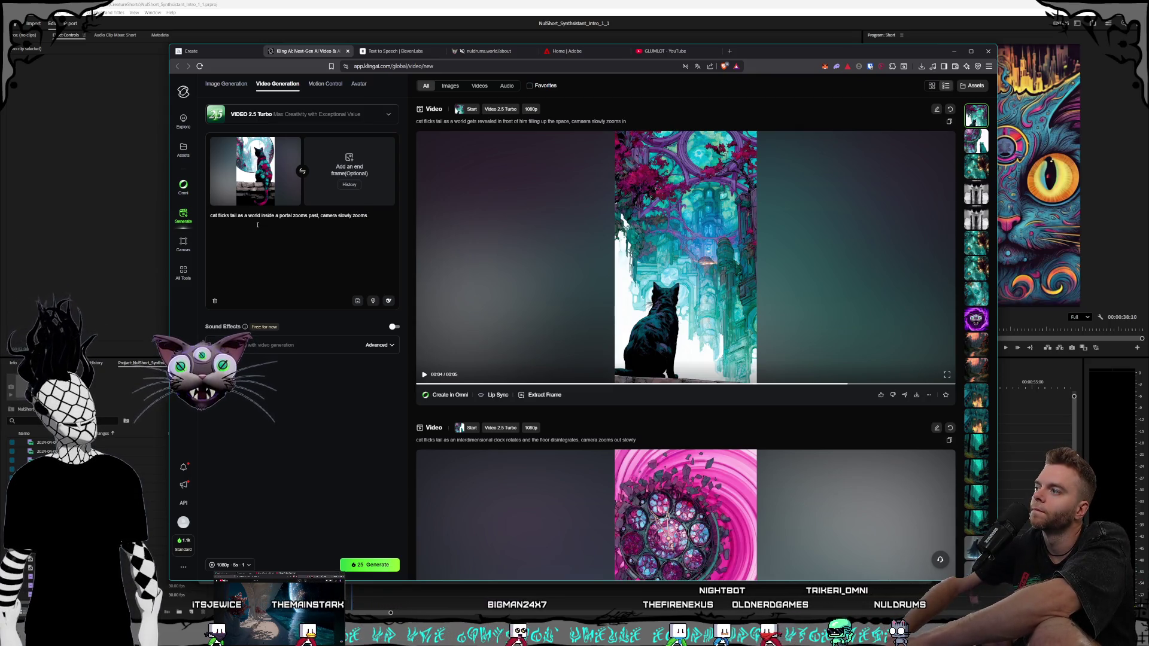
pyautogui.press('BackSpace')
pyautogui.press('BackSpace')
pyautogui.press('BackSpace')
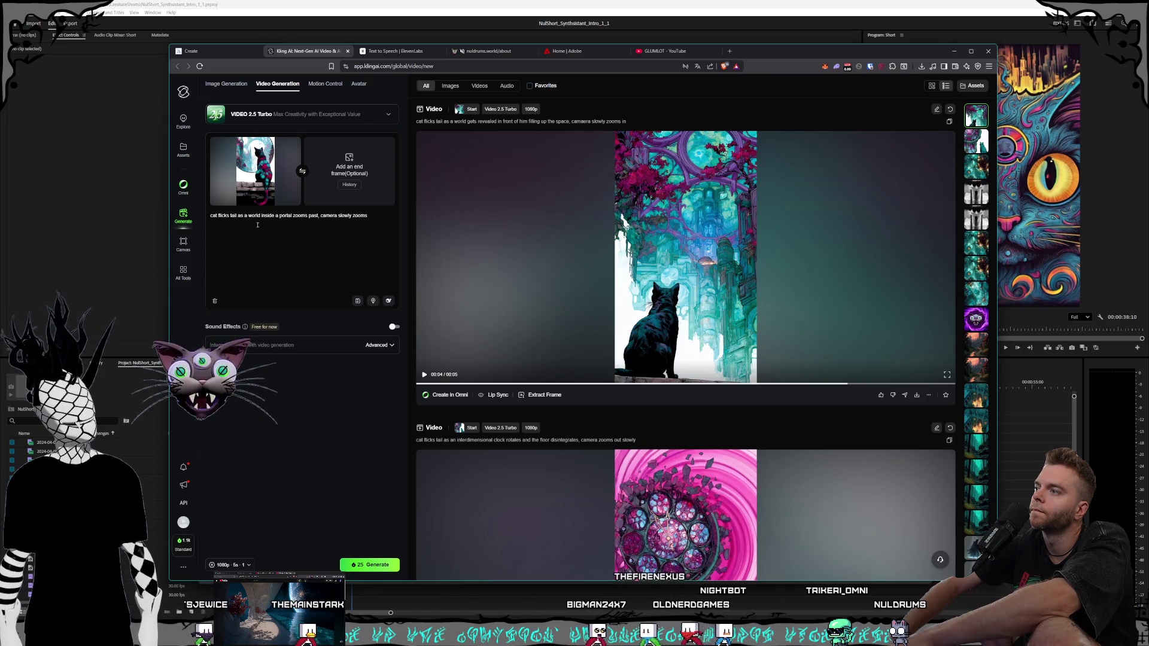
pyautogui.write('tatic')
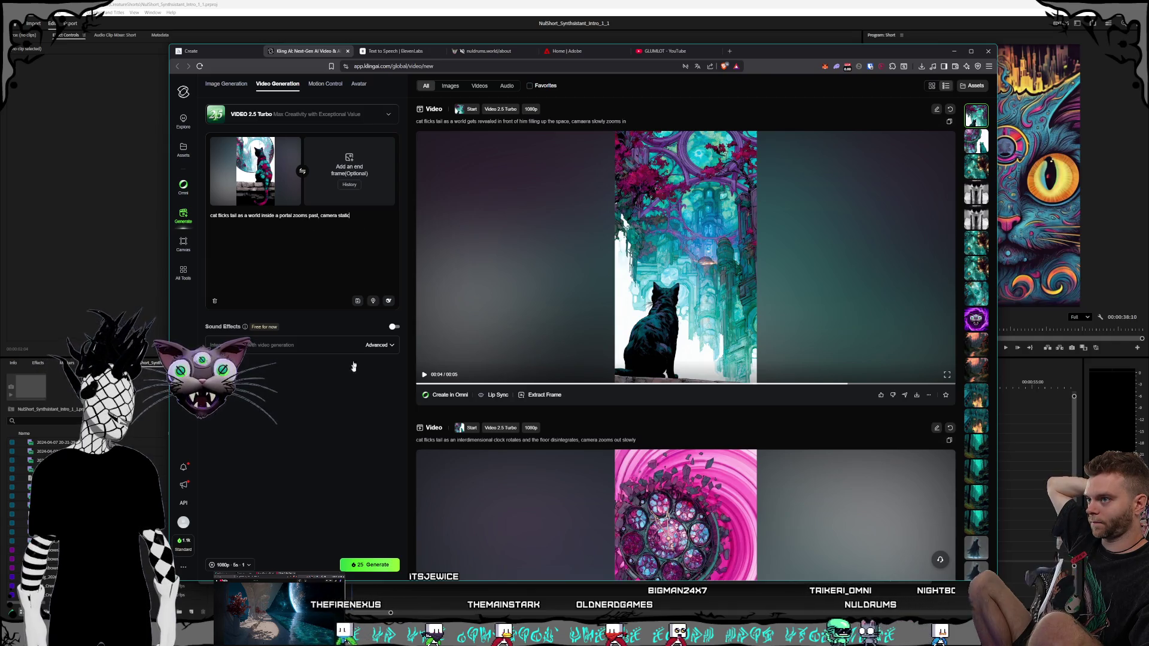
pyautogui.click(369, 564)
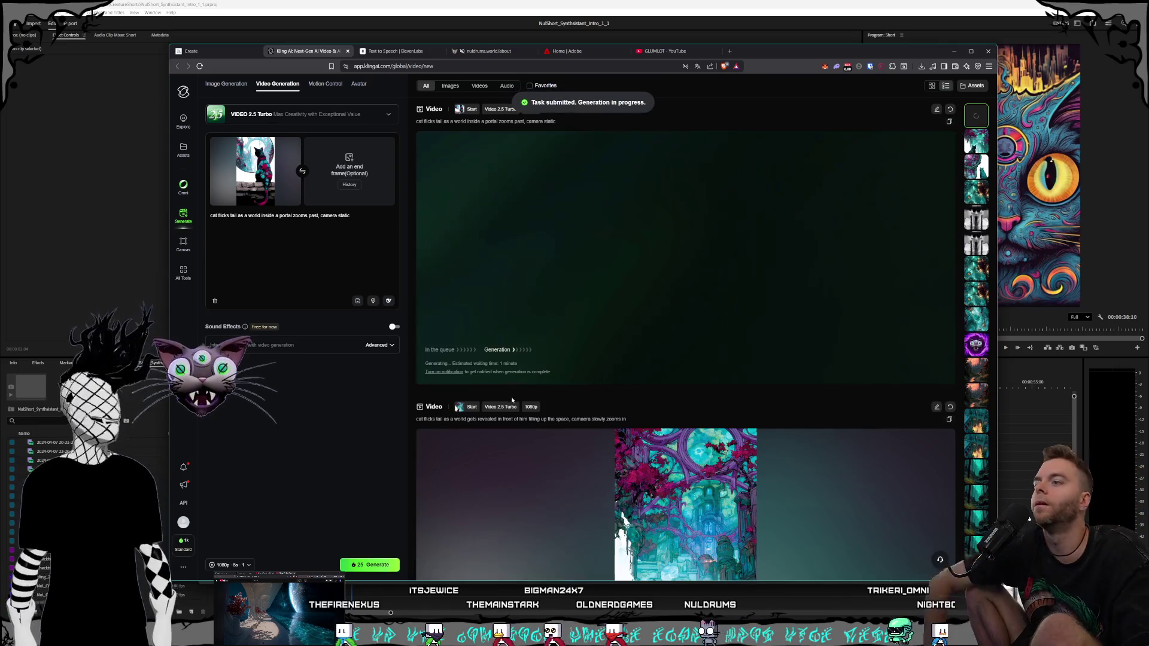
# - Play the earlier cat video in the feed, then remove the start frame image from the generation panel
pyautogui.scroll(-5, 525, 426)
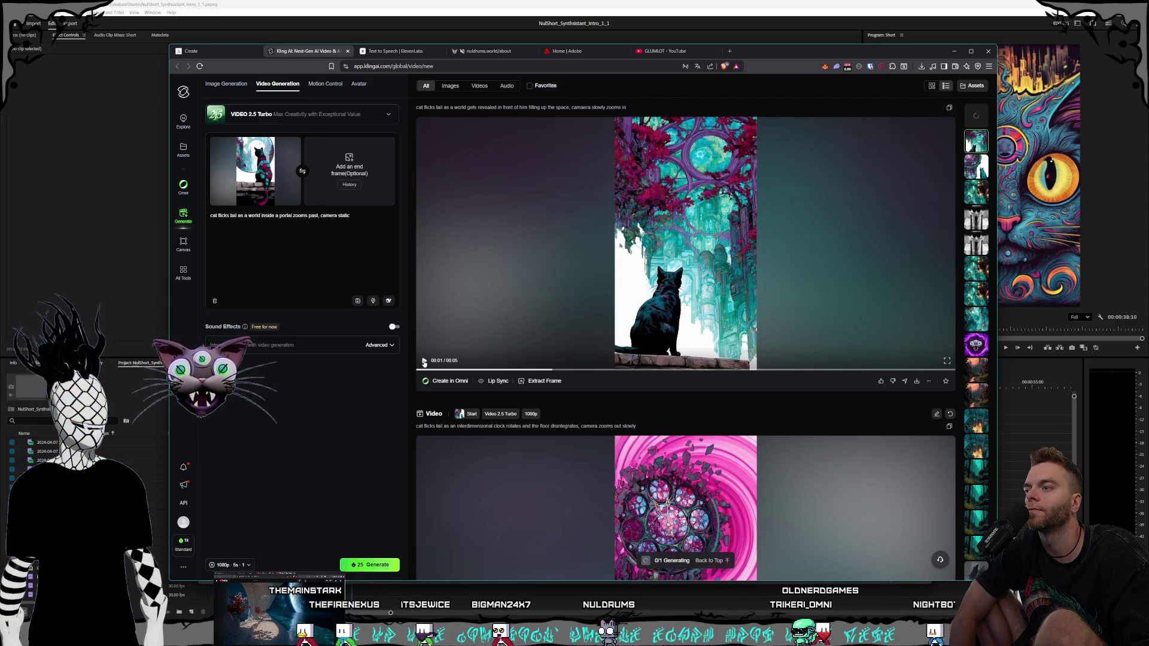
pyautogui.click(423, 361)
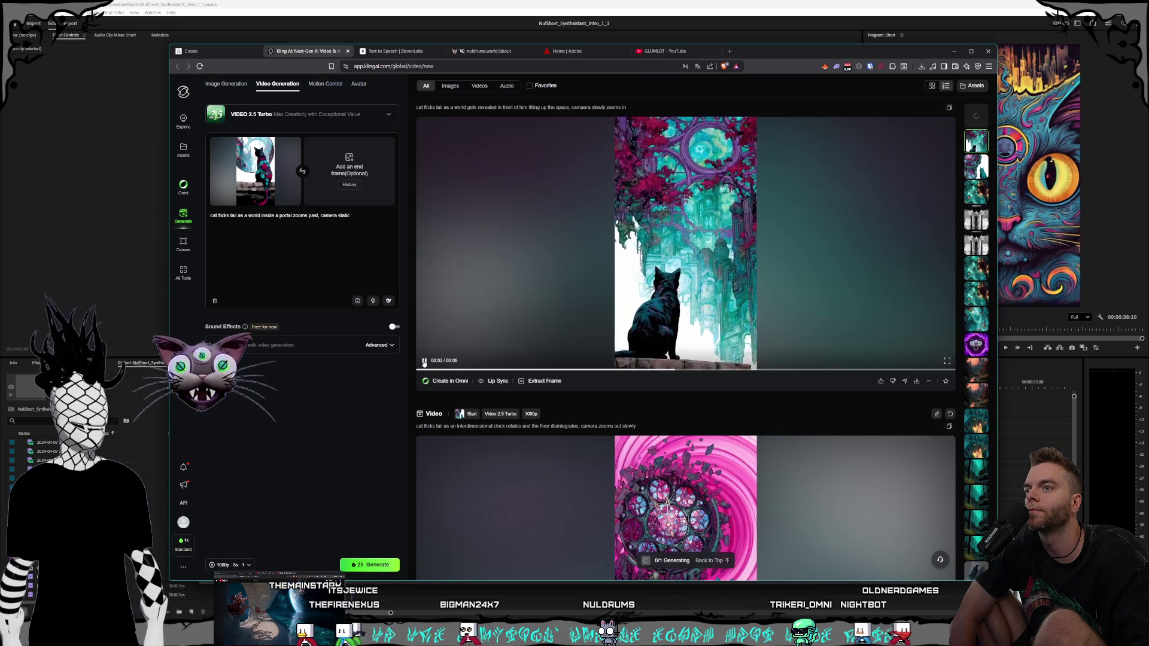
pyautogui.scroll(-4, 579, 371)
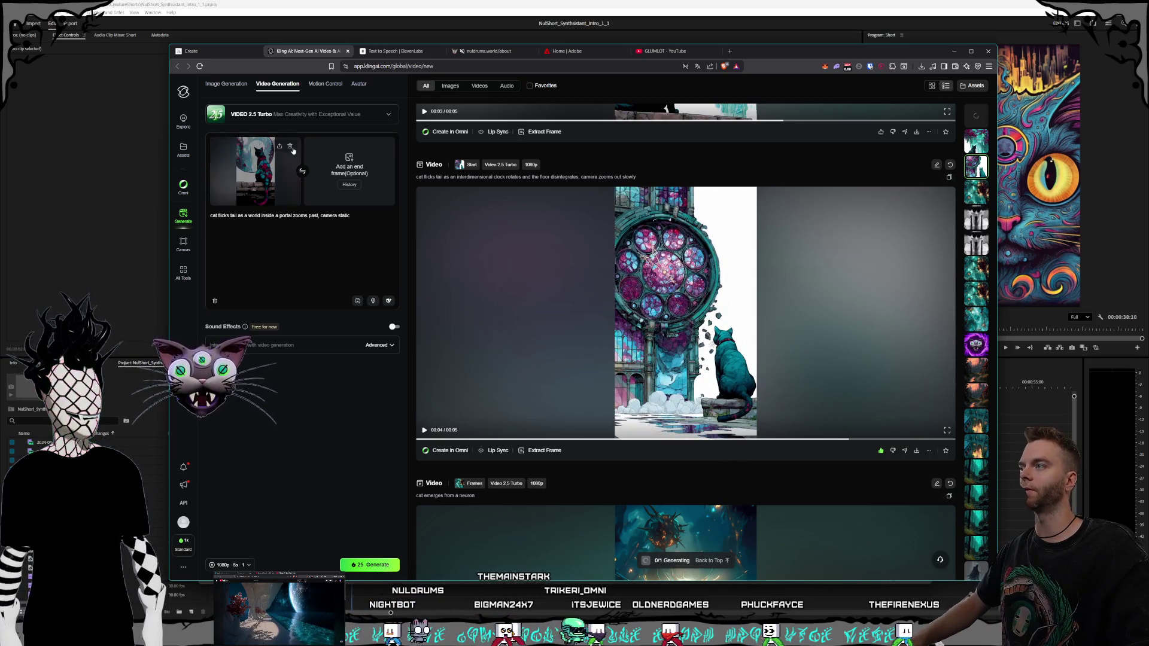
pyautogui.click(290, 147)
pyautogui.scroll(2, 472, 381)
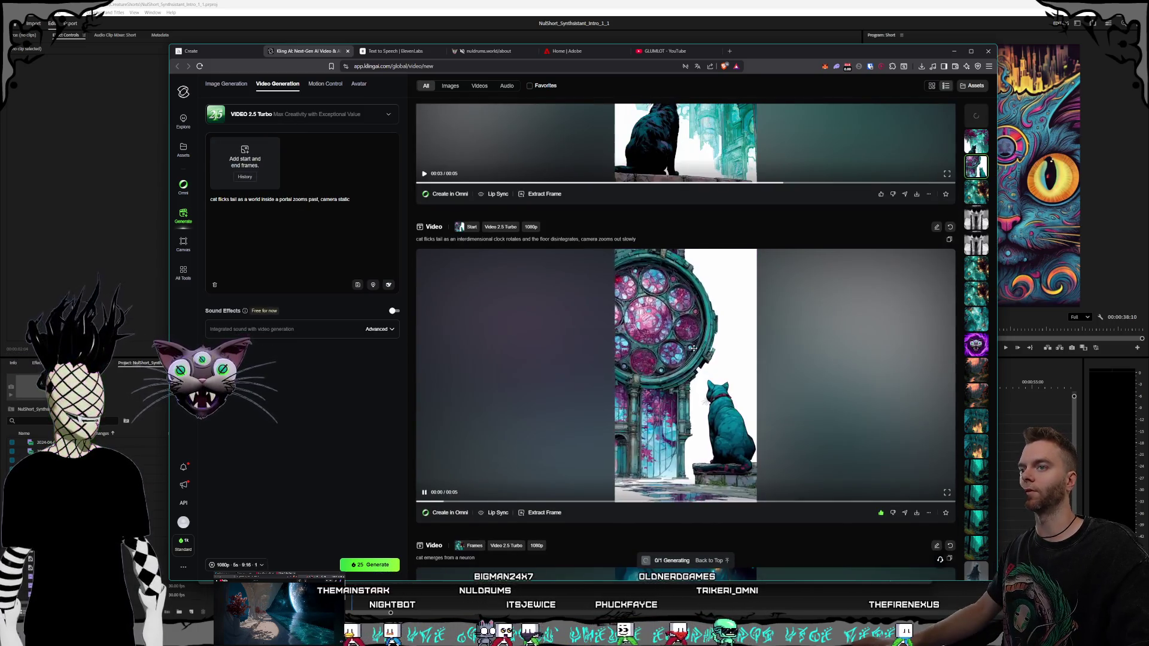
# - Scroll the feed during generation, then watch the finished static-camera portal-cat video fullscreen
pyautogui.scroll(-5, 658, 237)
pyautogui.scroll(15, 658, 236)
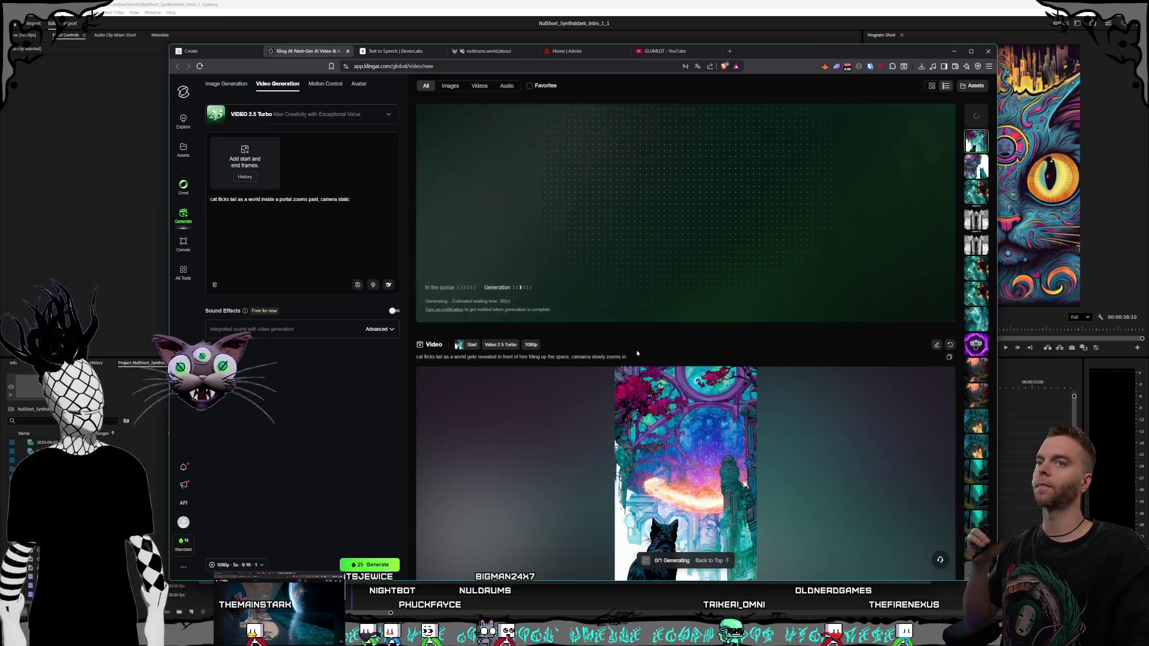
pyautogui.scroll(1, 664, 356)
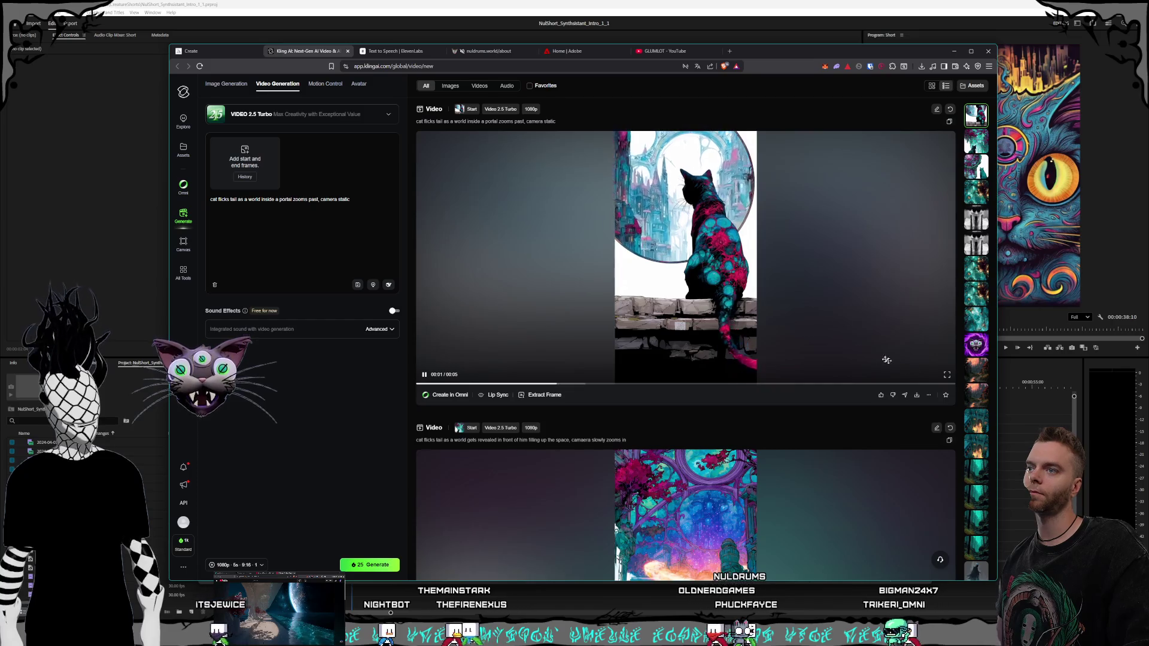
pyautogui.click(947, 374)
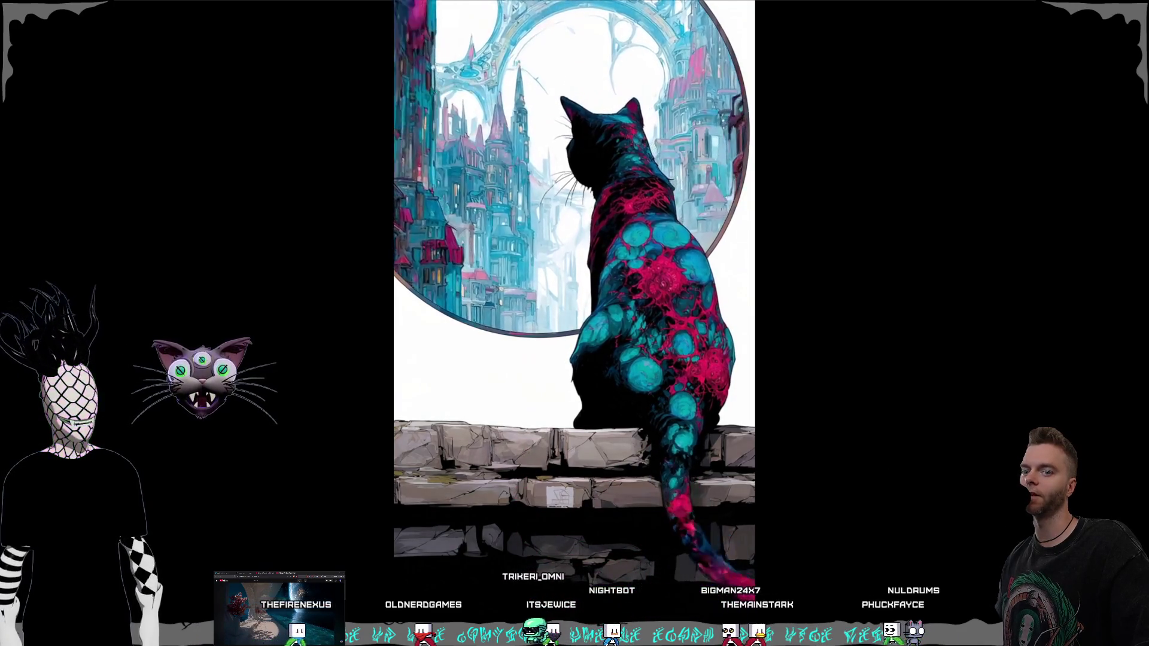
# - Exit fullscreen, return to the Video Generation page, pause the portal-cat video and scroll to the top
pyautogui.press('Escape')
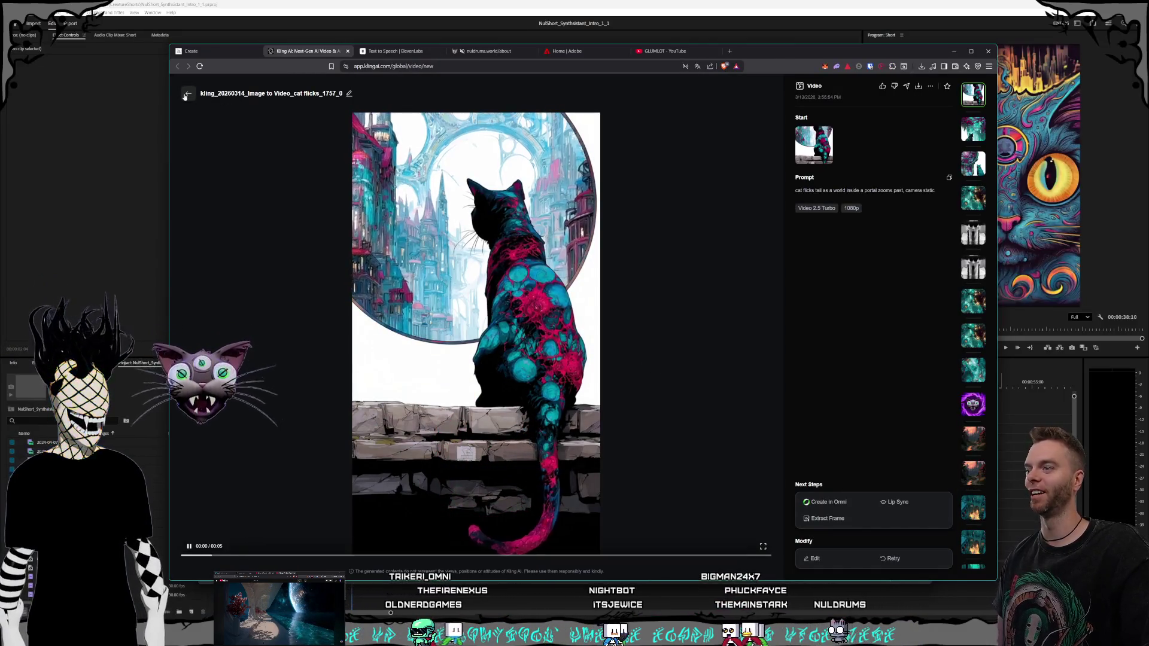
pyautogui.click(187, 94)
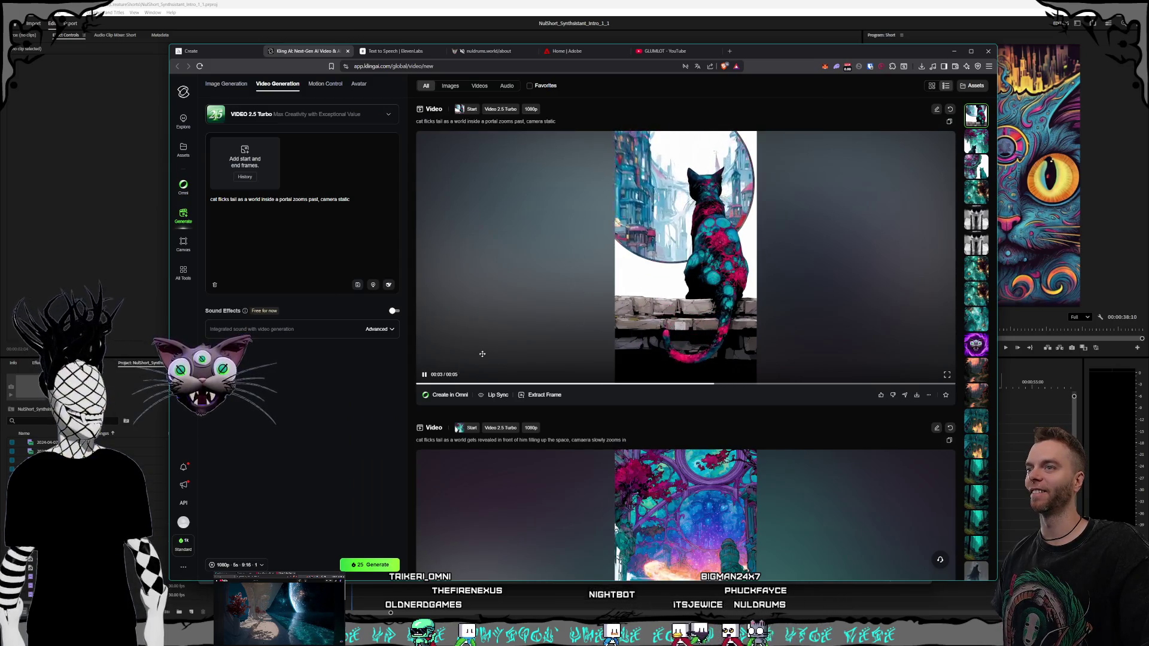
pyautogui.click(425, 376)
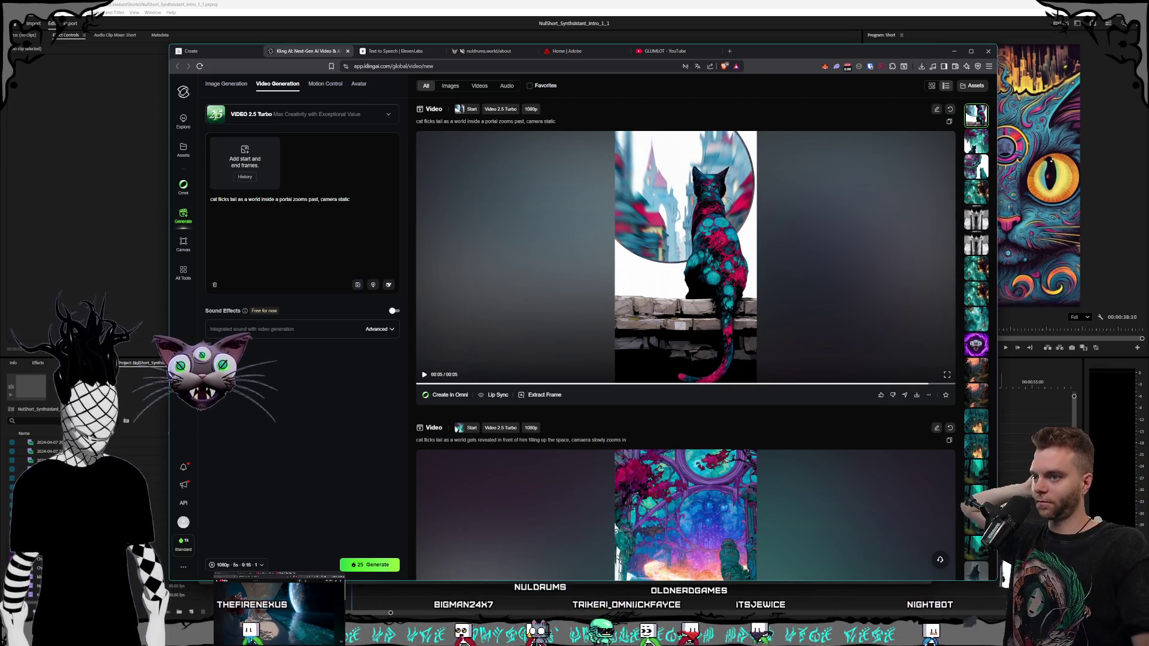
pyautogui.scroll(-5, 700, 344)
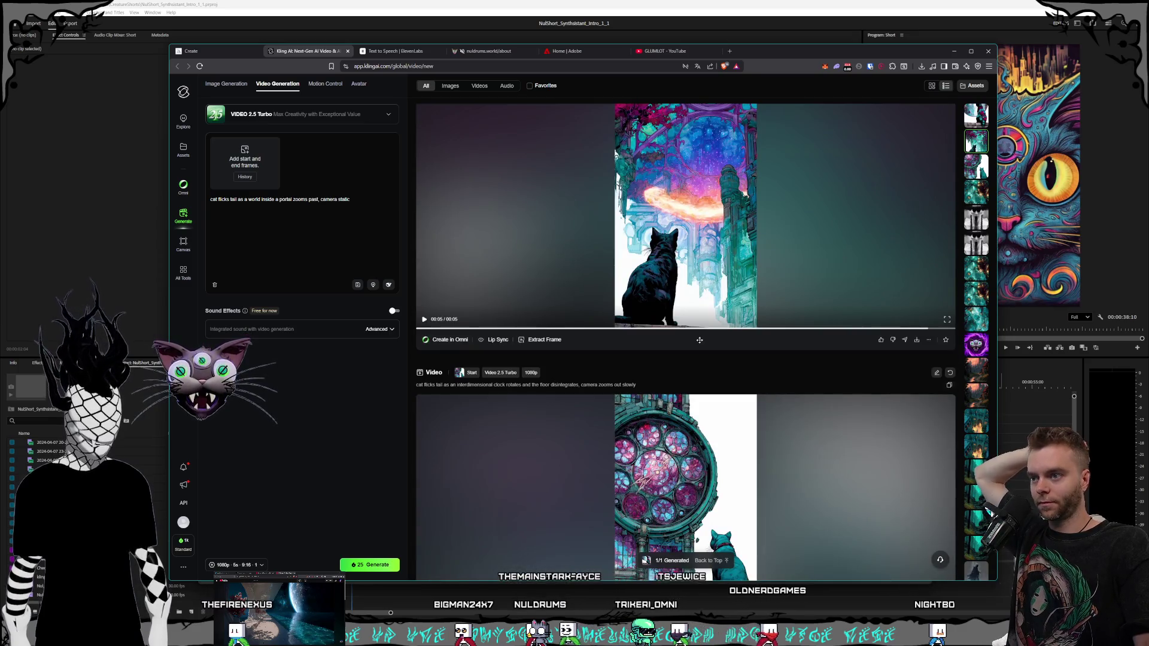
pyautogui.scroll(5, 699, 340)
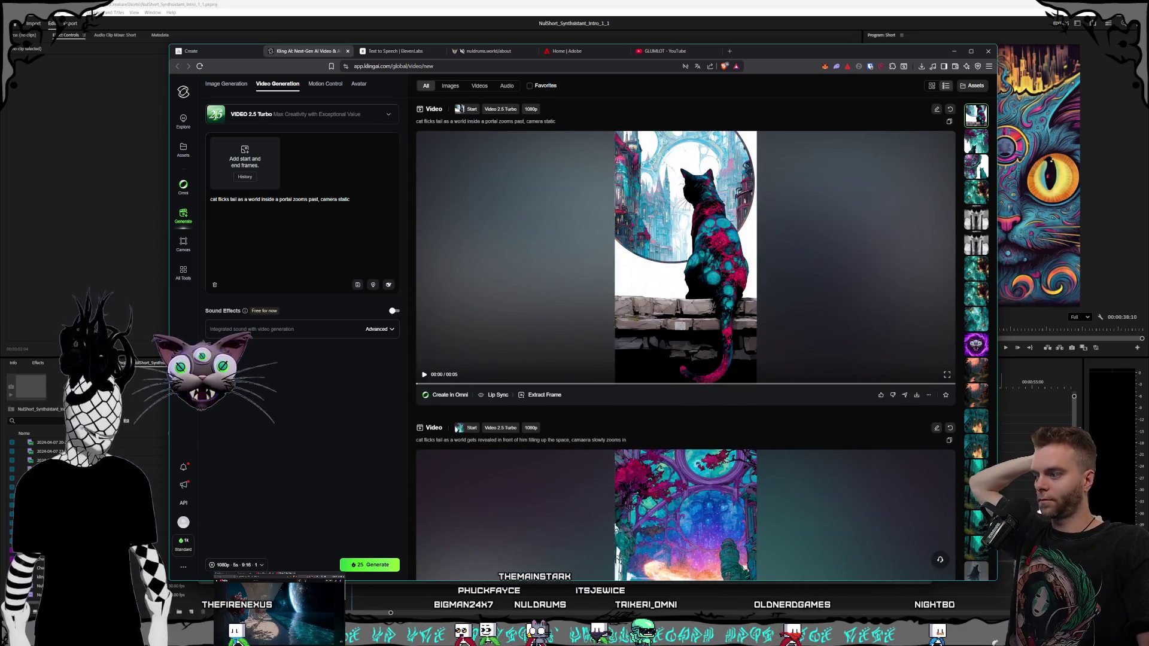
# - Preview a psychedelic cat image from the Synthsistants folder, then bring up Premiere's Short sequence near its start
pyautogui.hotkey('alt', 'Tab')
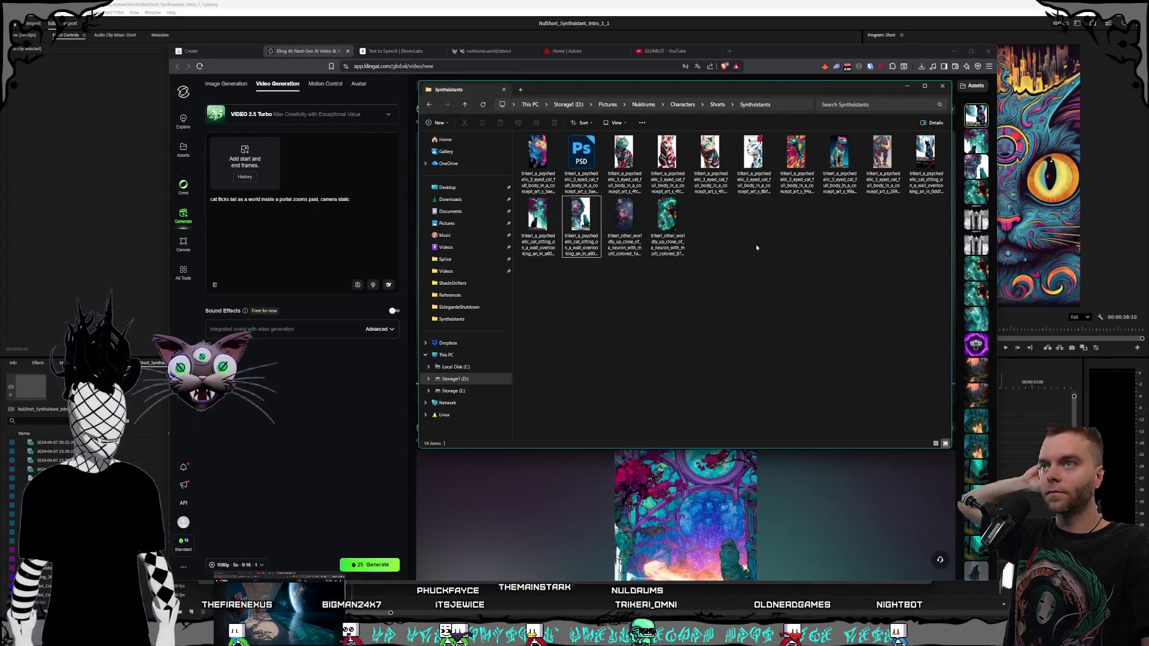
pyautogui.click(877, 178)
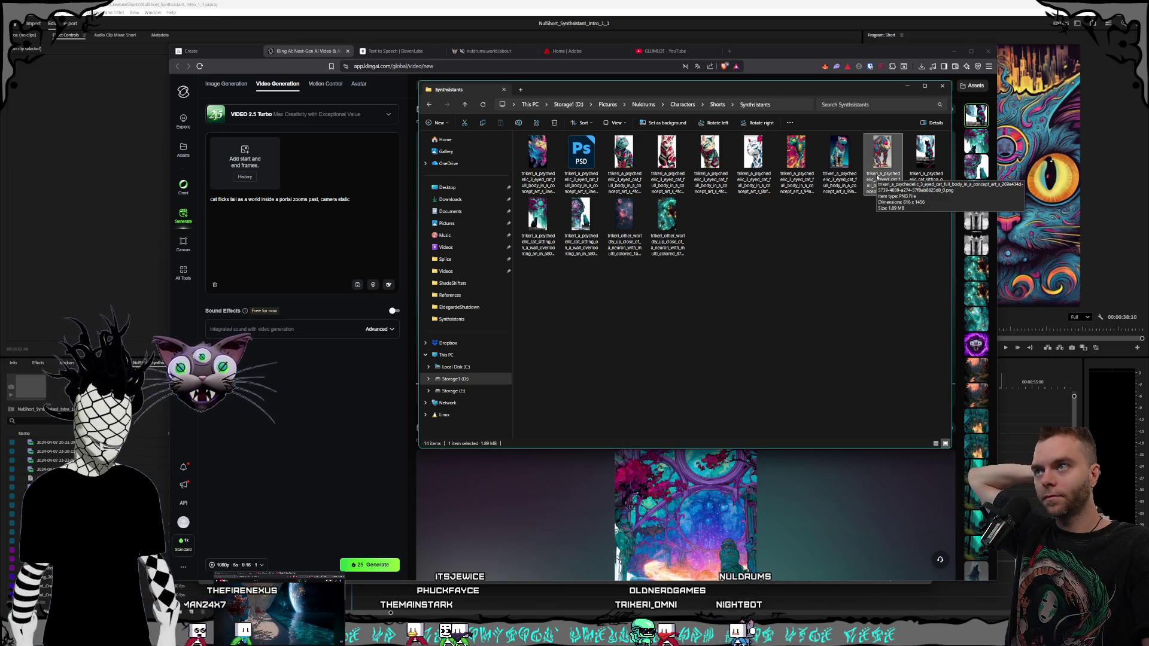
pyautogui.doubleClick(875, 178)
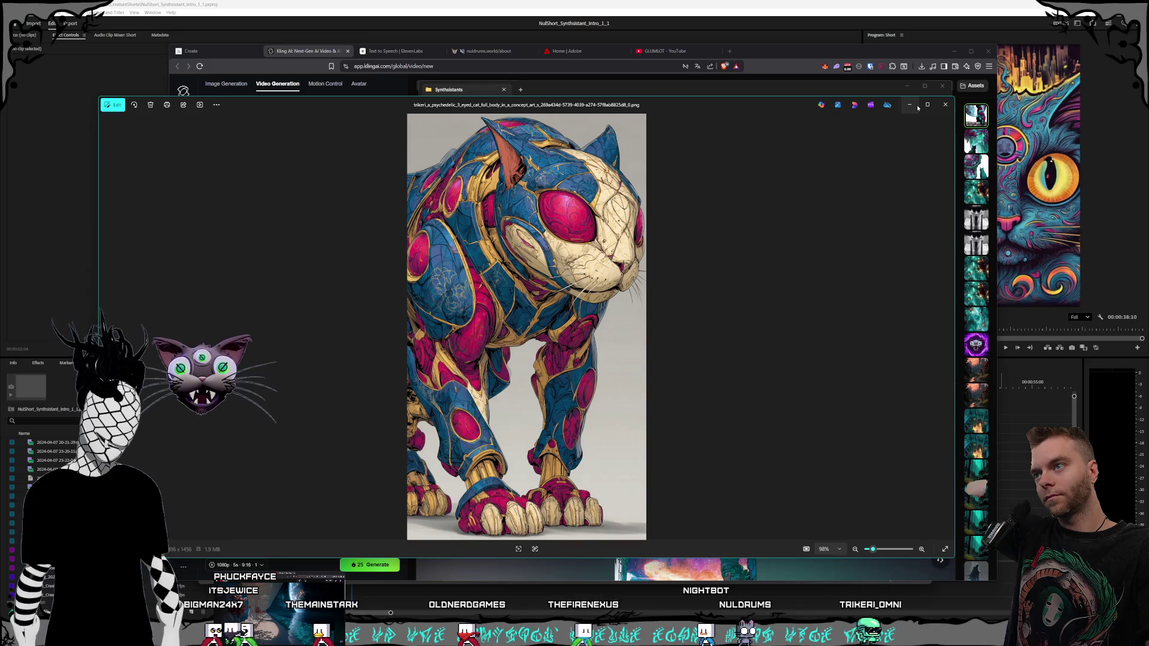
pyautogui.click(945, 105)
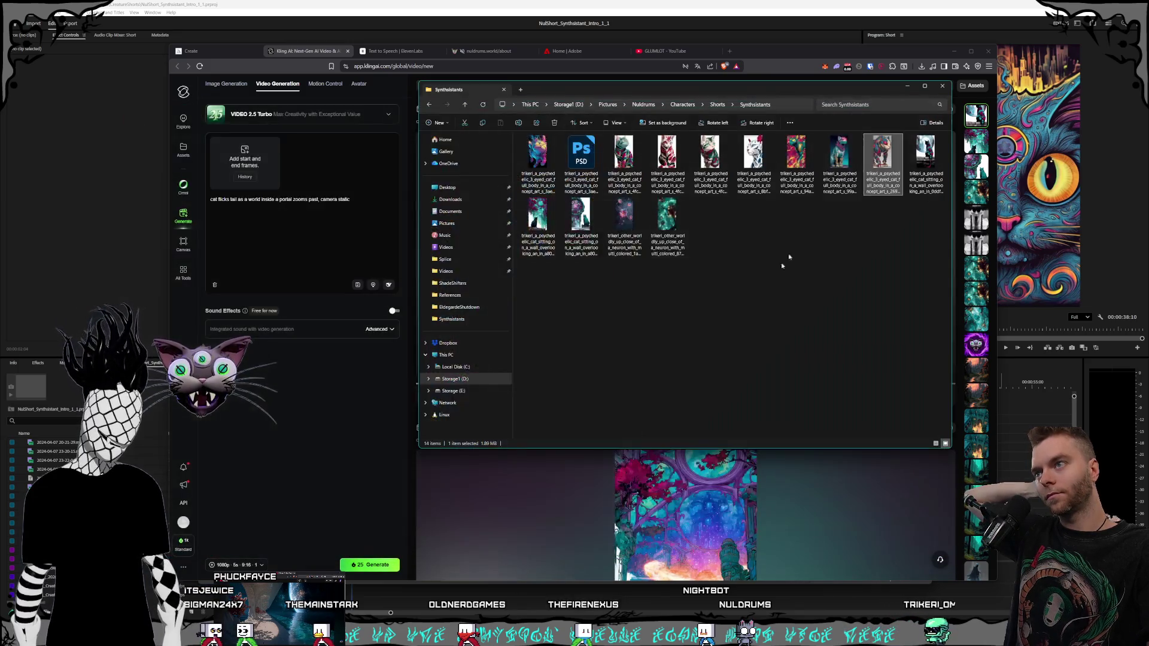
pyautogui.click(615, 2)
pyautogui.click(356, 385)
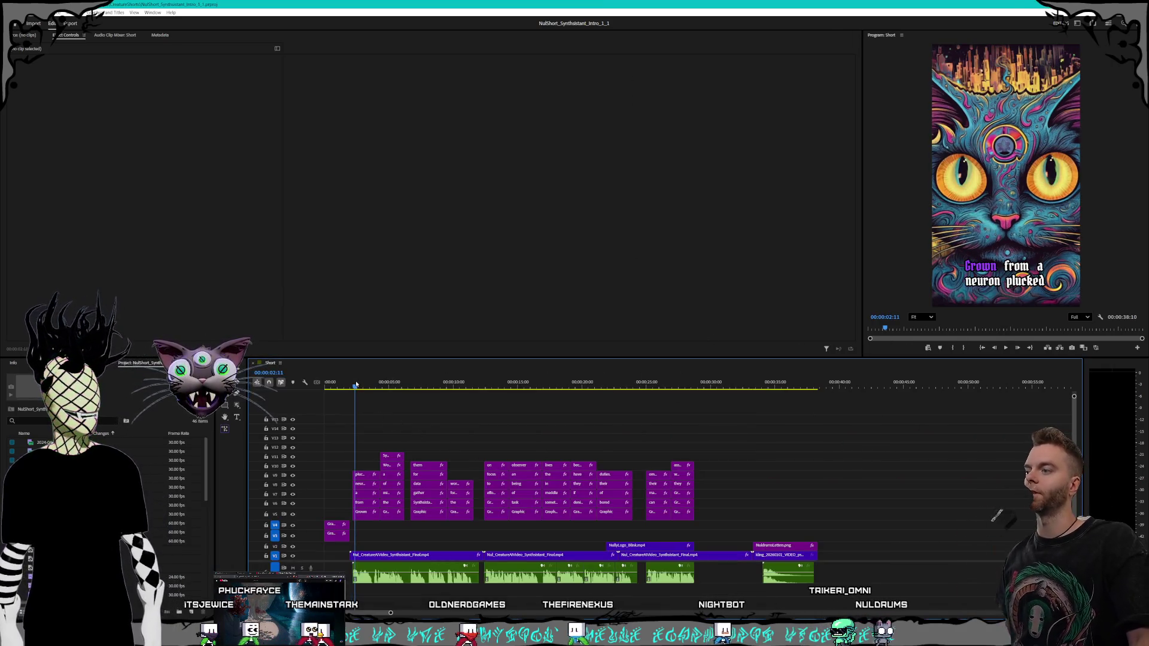
pyautogui.click(1005, 349)
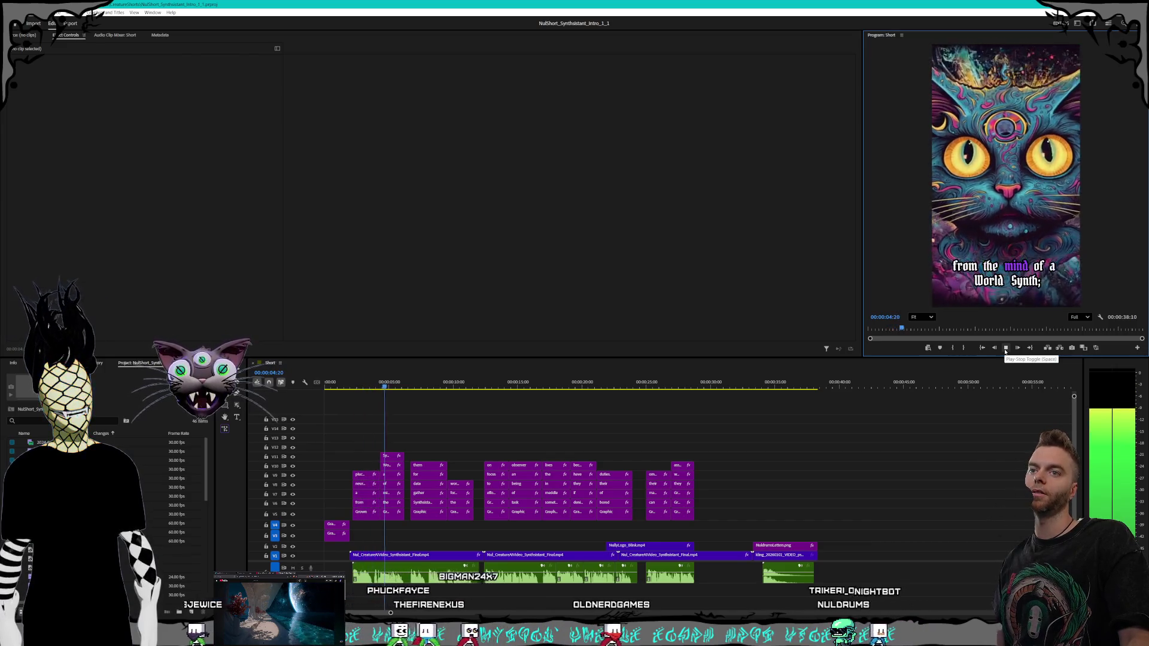
pyautogui.click(1006, 349)
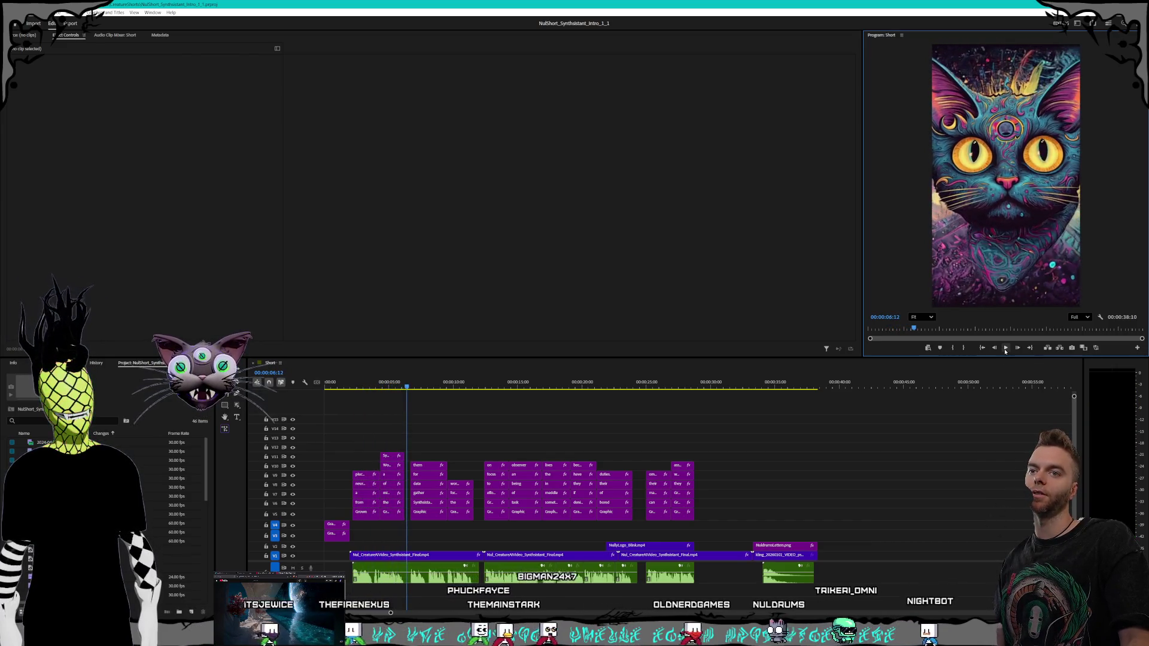
pyautogui.click(1006, 349)
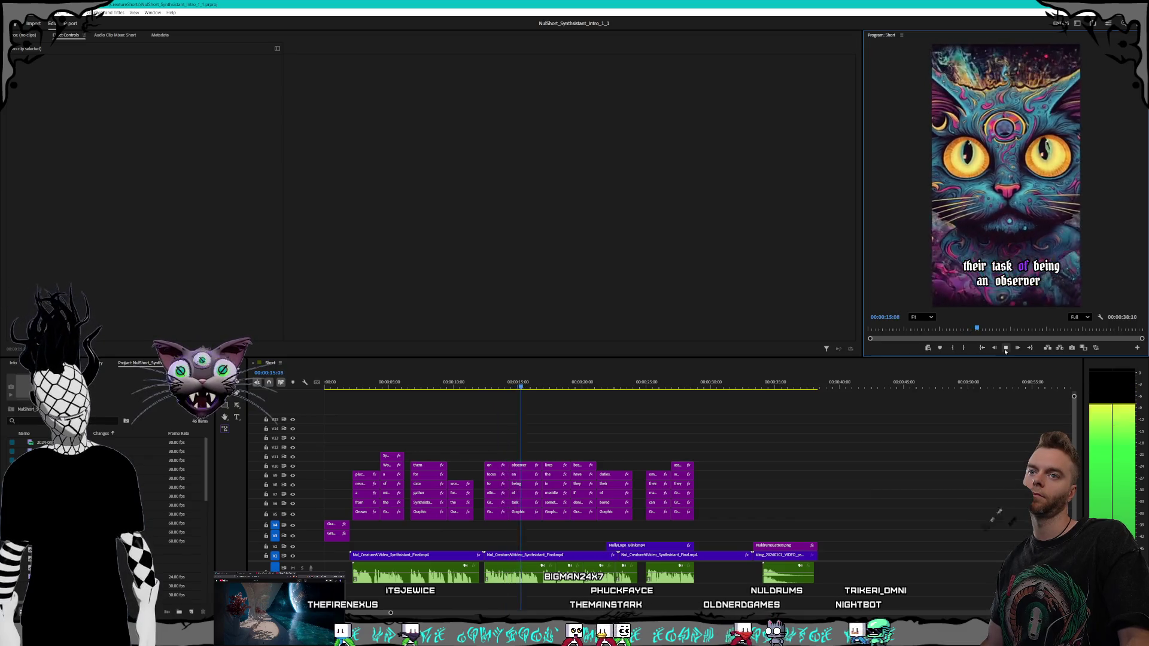
pyautogui.click(1005, 349)
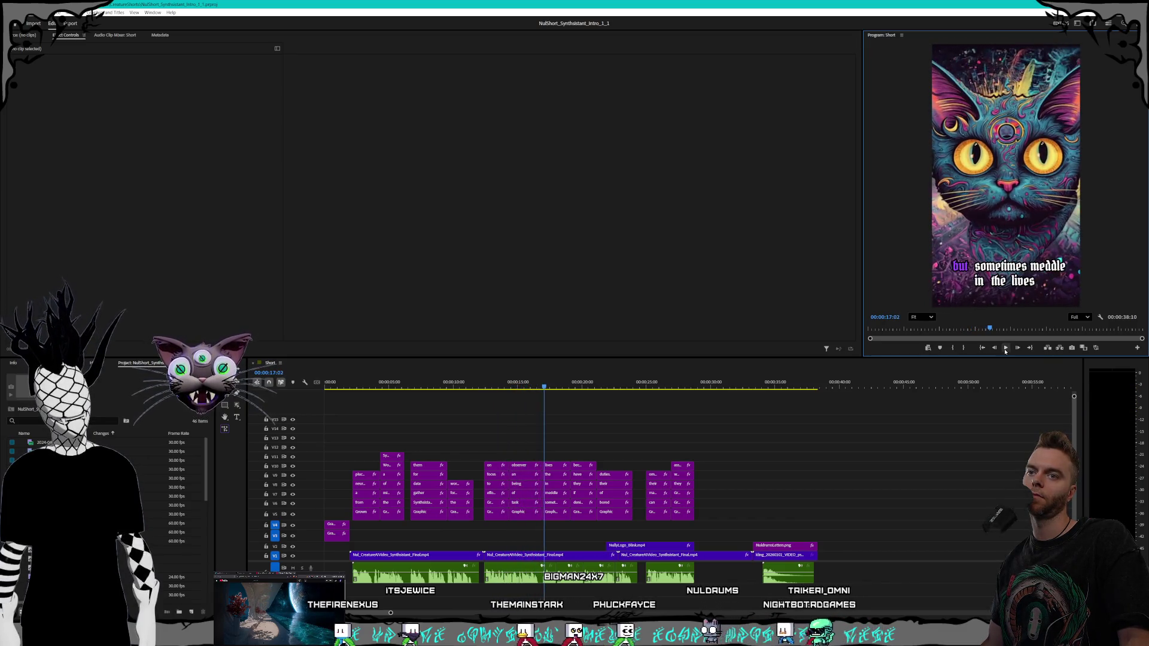
pyautogui.click(1005, 349)
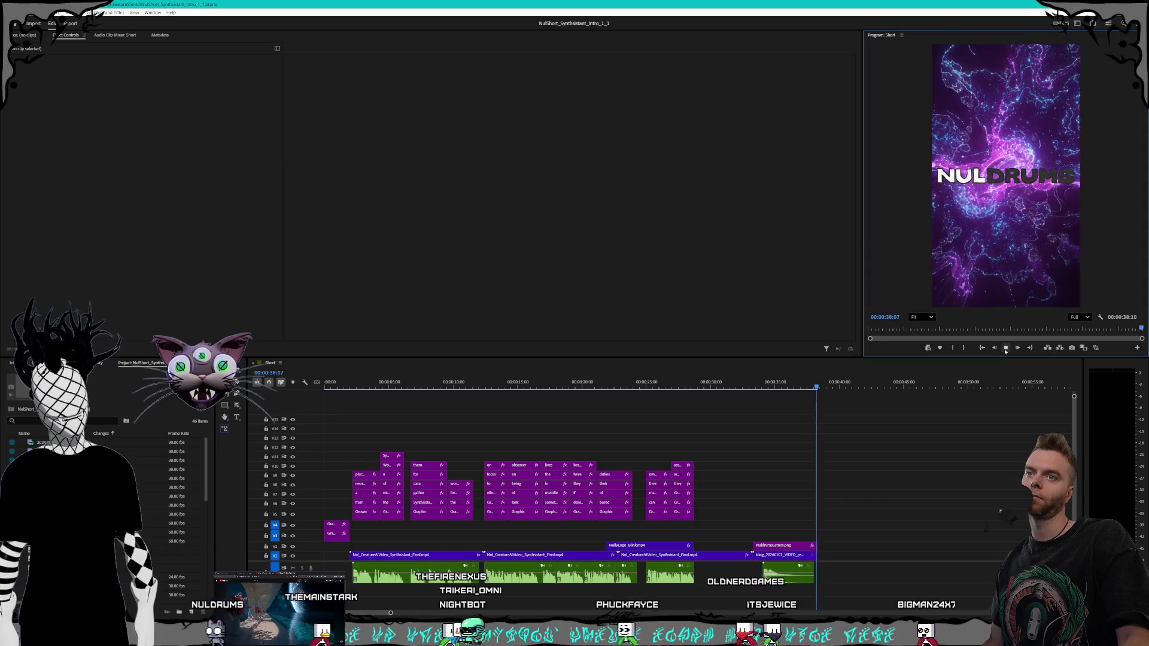
pyautogui.click(1006, 348)
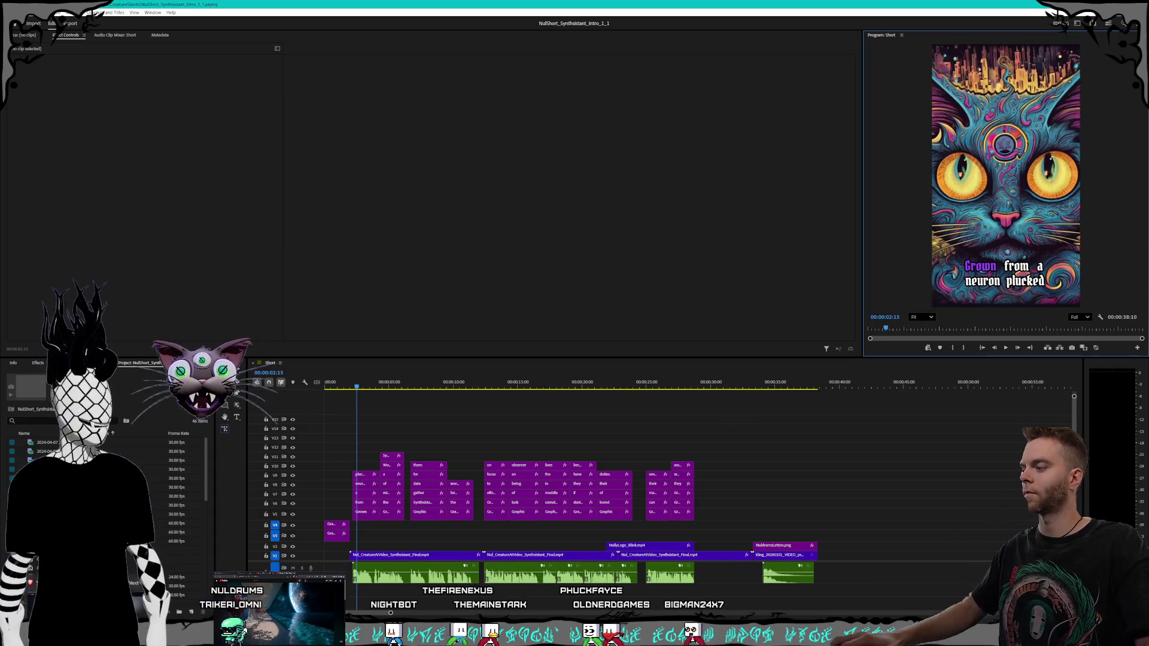
# - Scroll through Kling's generated portal-cat videos, then return to the Synthsistants image folder
pyautogui.hotkey('alt', 'Tab')
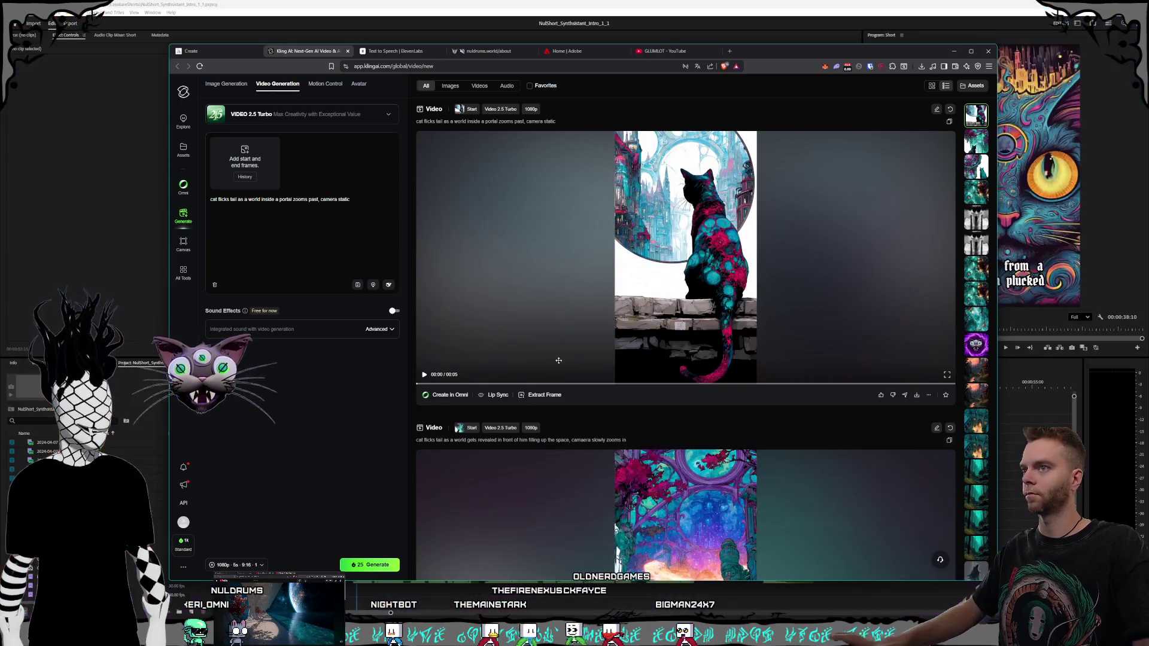
pyautogui.scroll(-3, 622, 167)
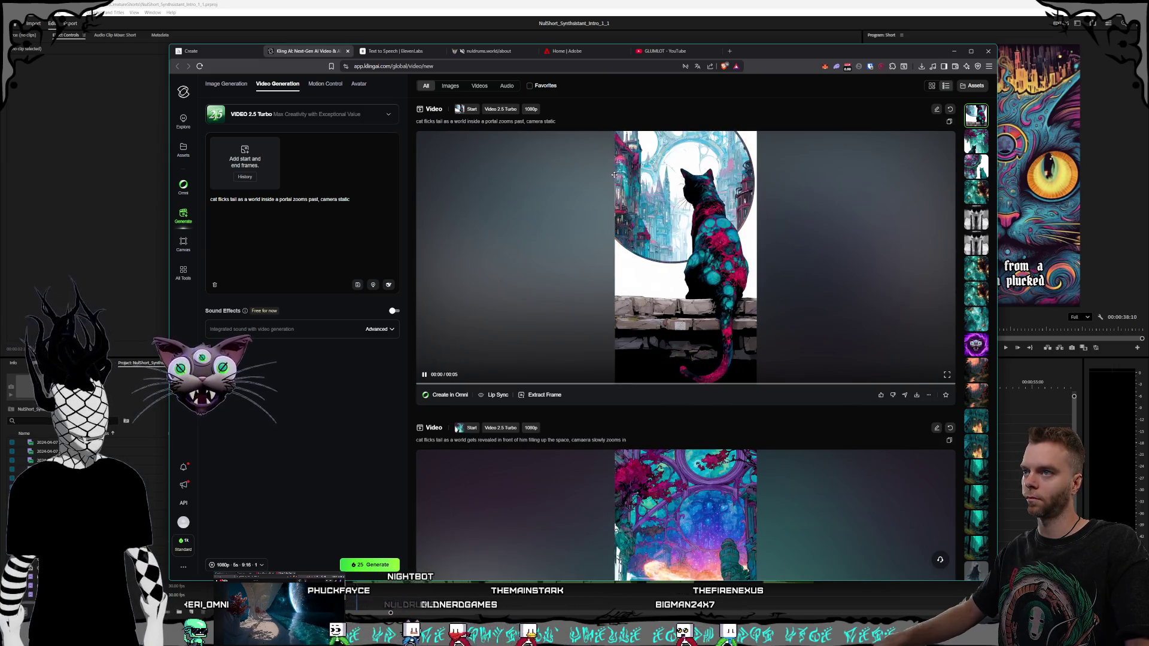
pyautogui.scroll(-5, 659, 269)
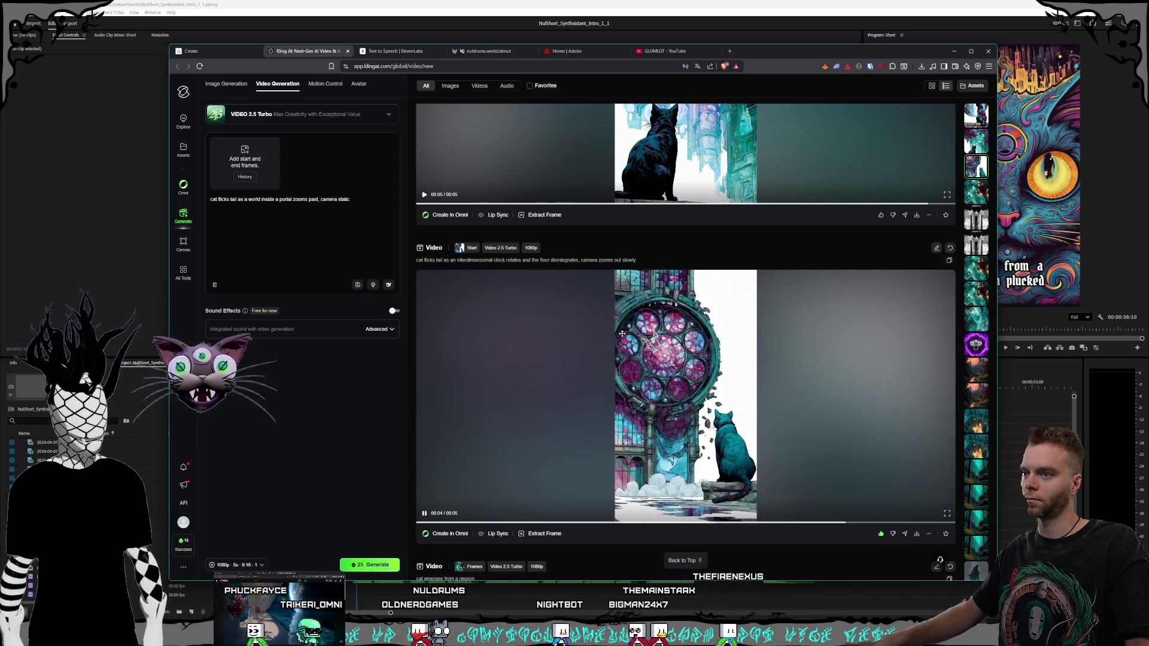
pyautogui.scroll(3, 592, 289)
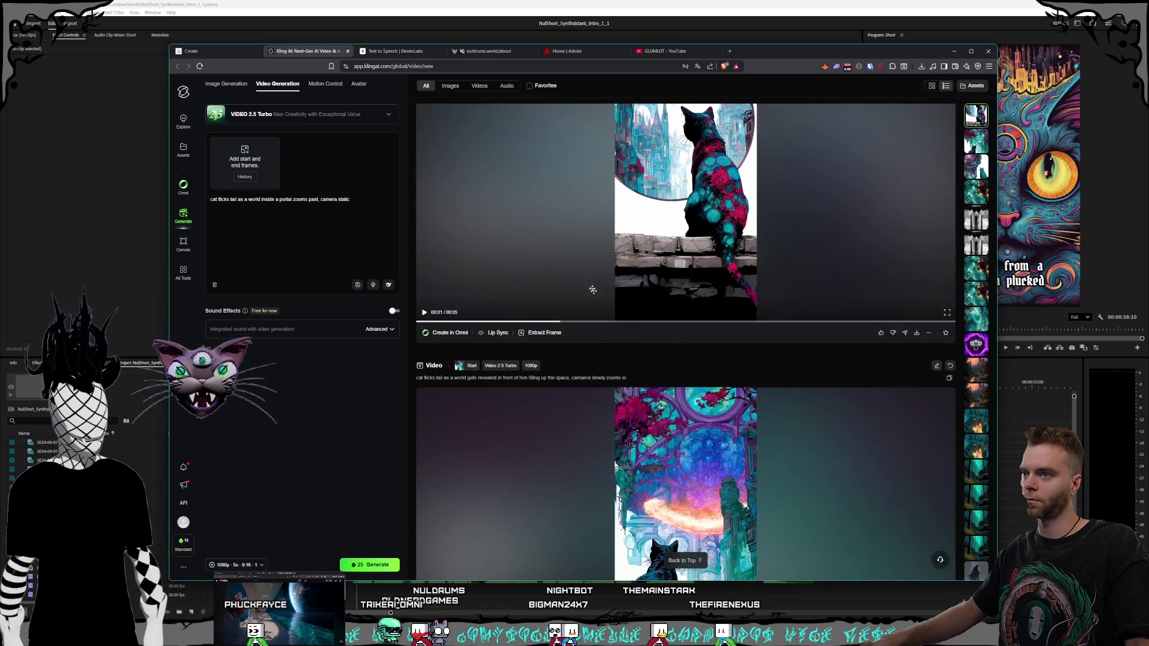
pyautogui.scroll(1, 593, 289)
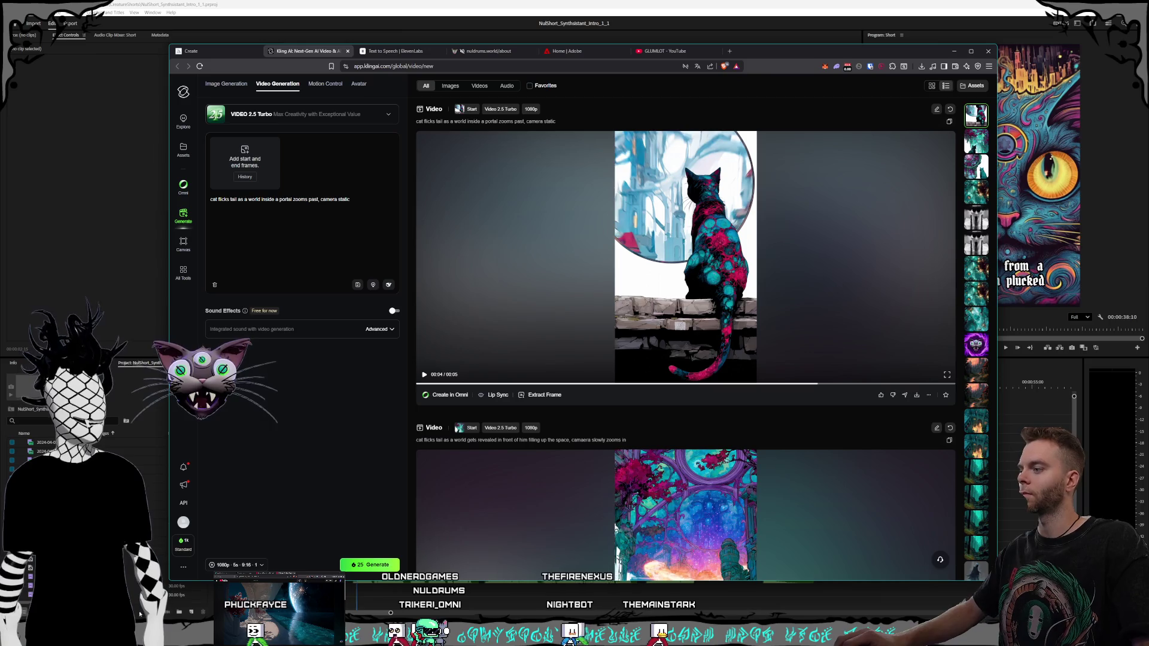
pyautogui.hotkey('alt', 'Tab')
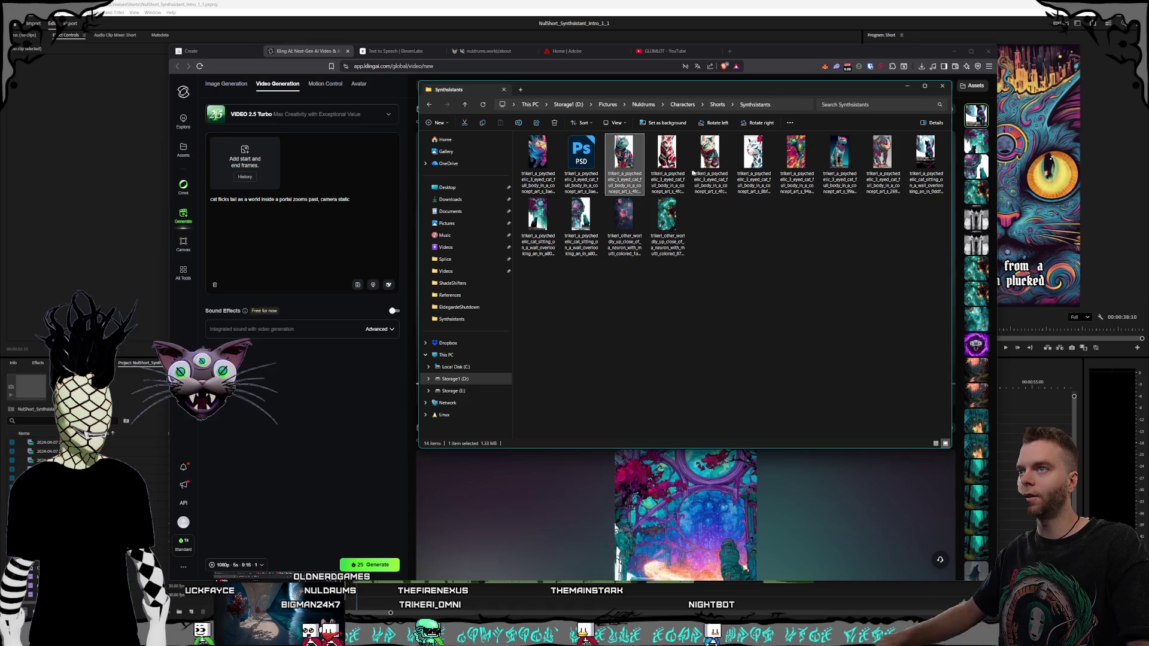
# - Preview candidate cat images full size: the cyan cat with goggles, the blue cat, the striped cat in a jacket
pyautogui.click(710, 178)
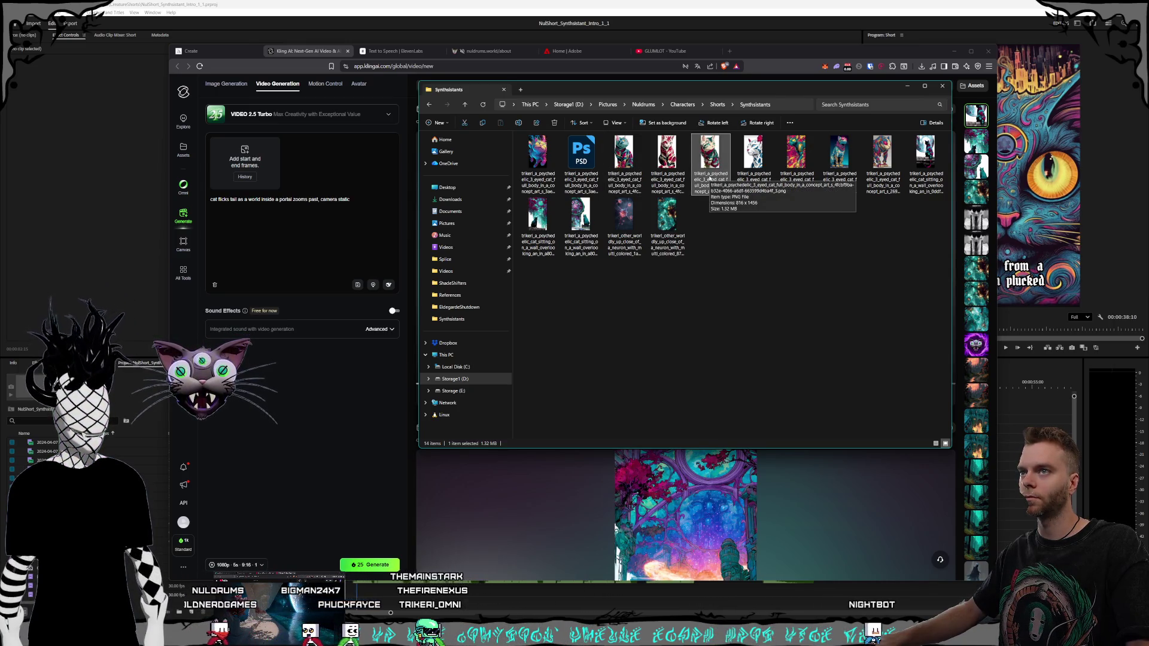
pyautogui.doubleClick(849, 178)
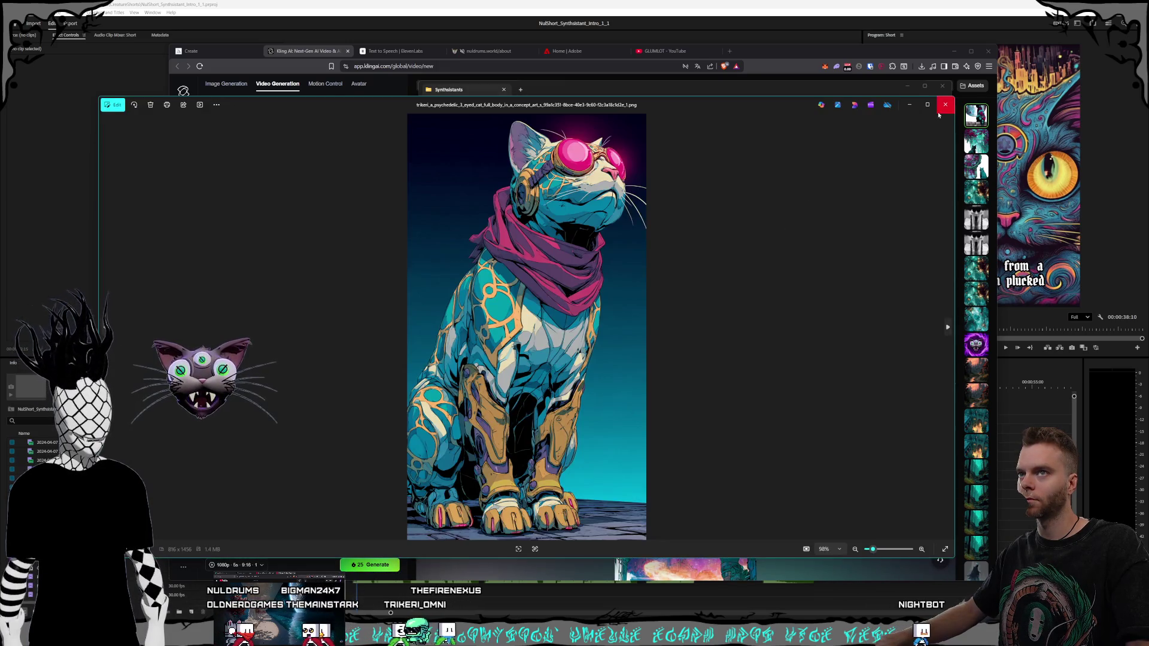
pyautogui.click(945, 105)
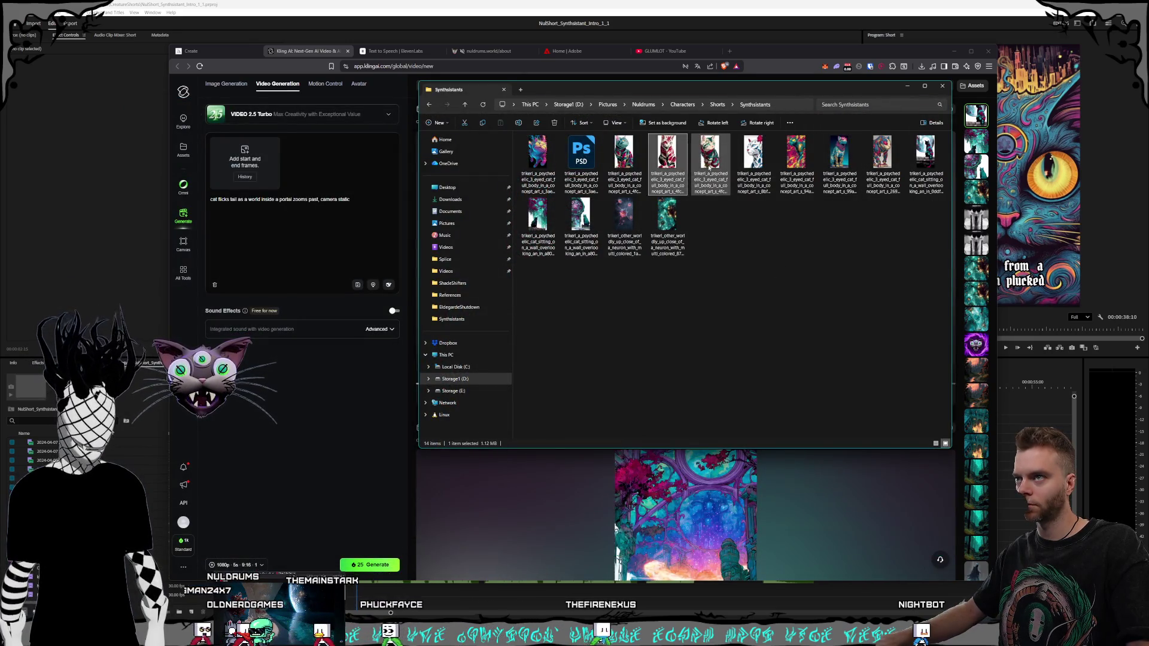
pyautogui.click(727, 173)
pyautogui.doubleClick(713, 172)
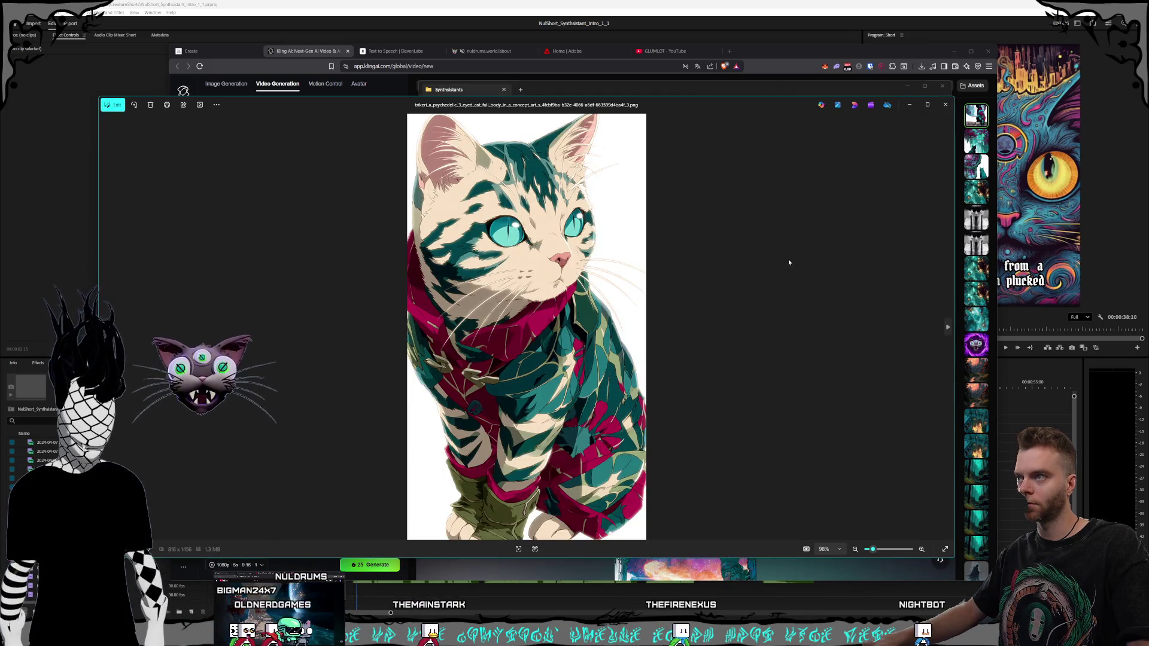
pyautogui.click(945, 105)
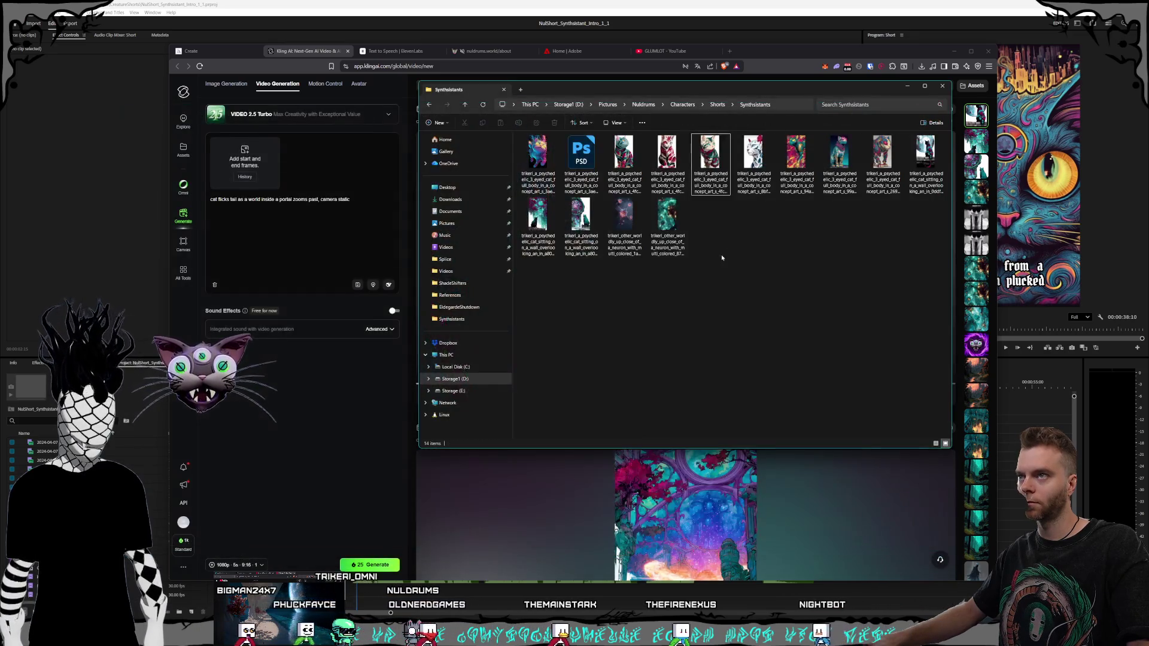
pyautogui.press('Return')
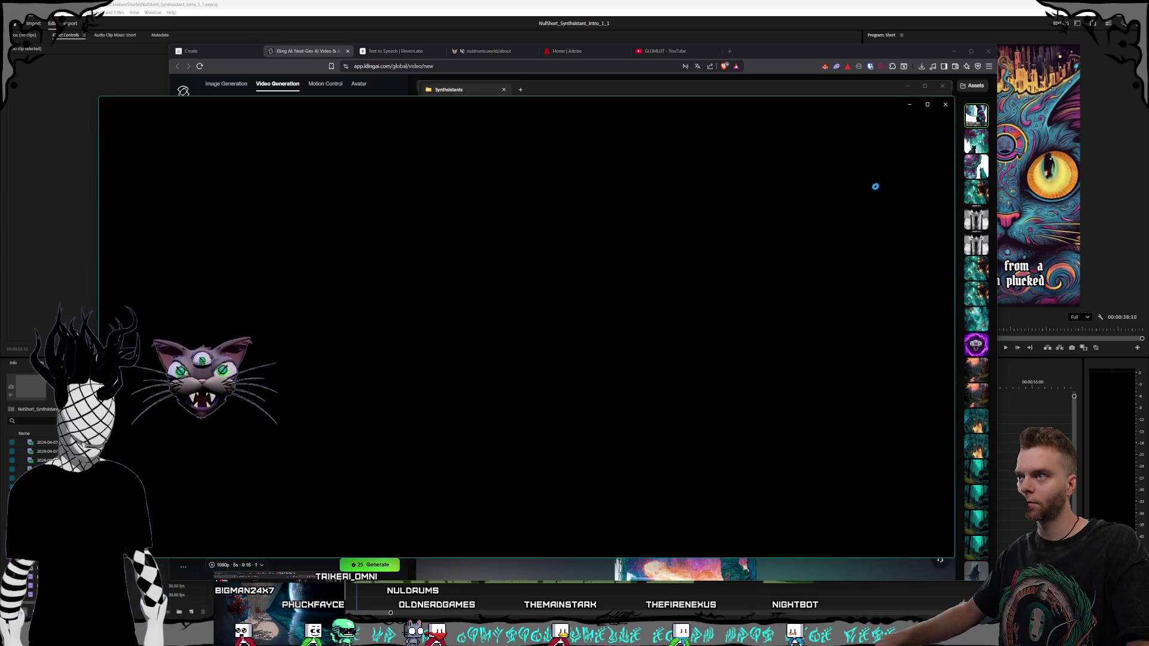
pyautogui.click(946, 105)
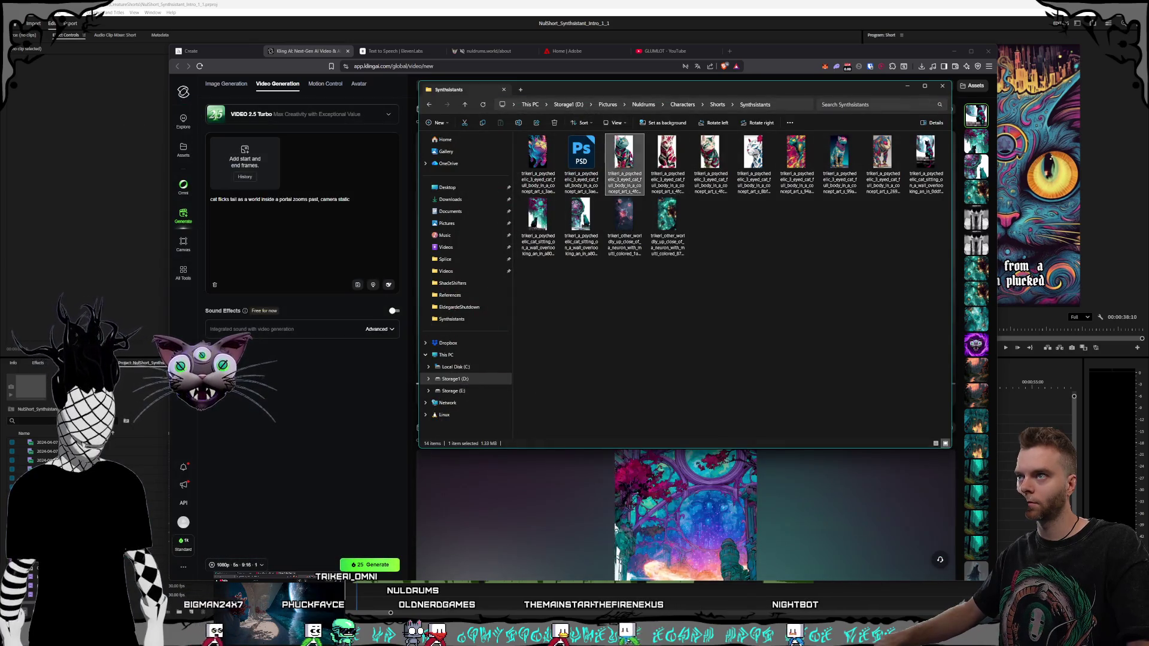
pyautogui.doubleClick(669, 165)
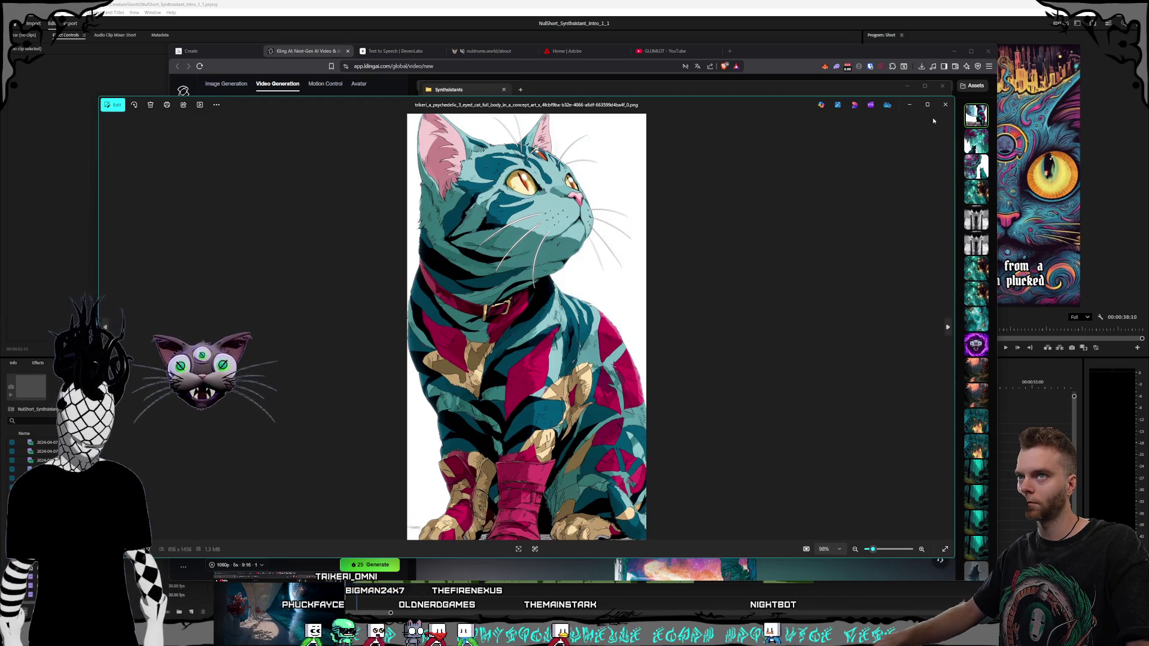
pyautogui.click(945, 105)
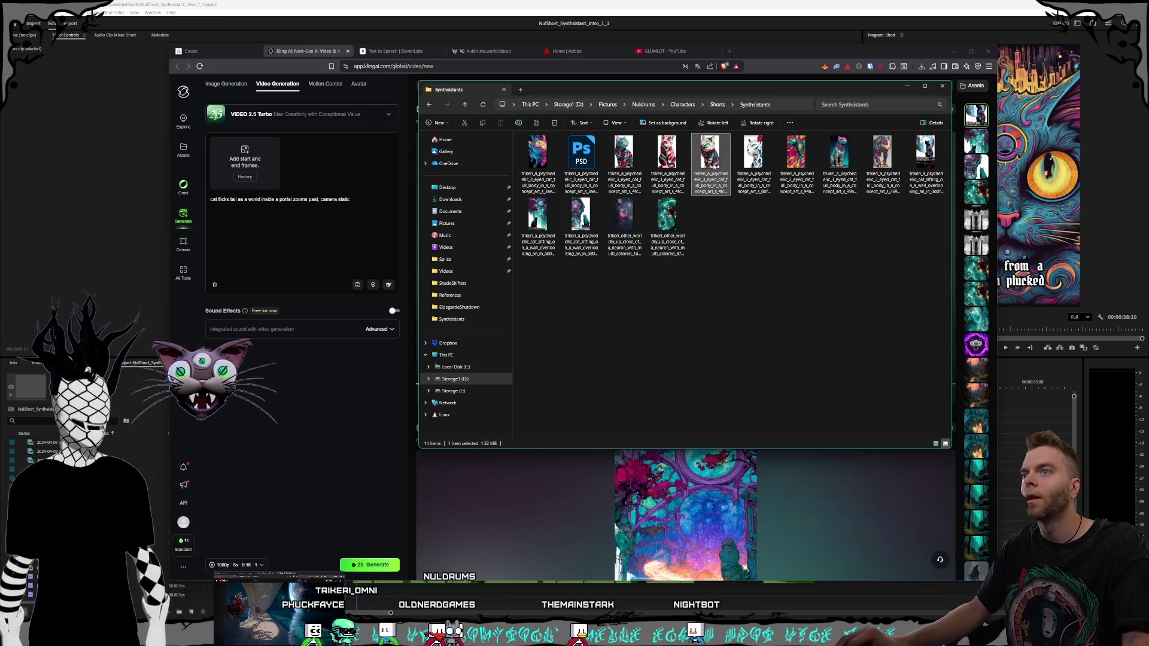
pyautogui.doubleClick(709, 169)
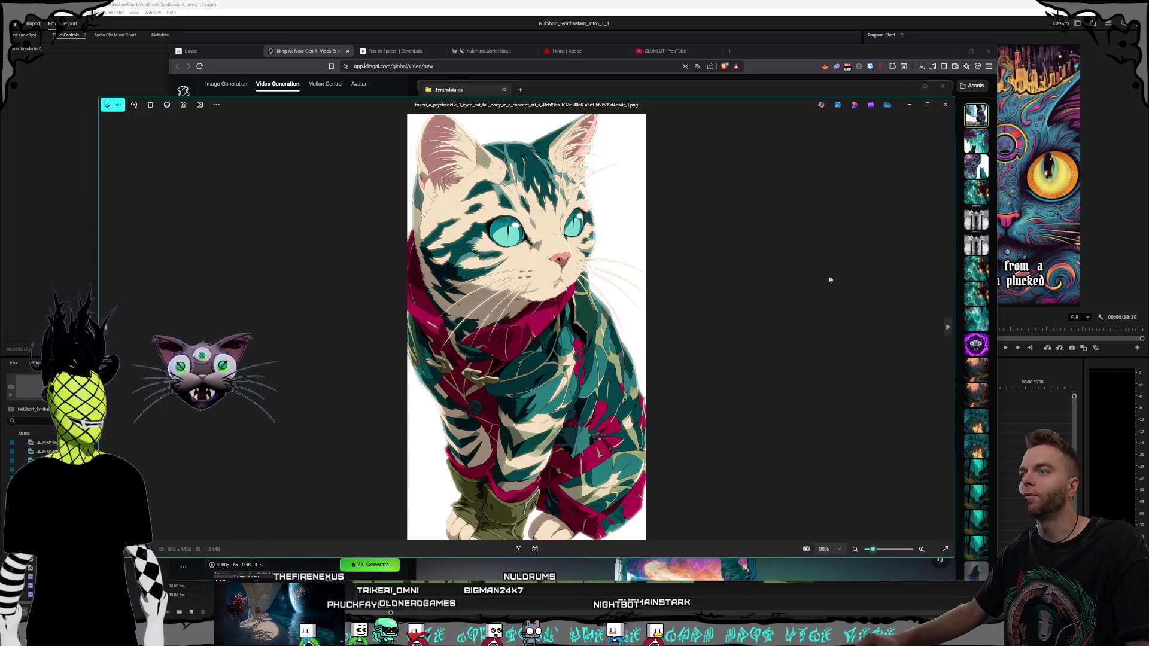
pyautogui.click(945, 105)
# - Preview the teal-and-magenta cat, drag it into Kling's start-frame box, and select the old prompt
pyautogui.doubleClick(624, 157)
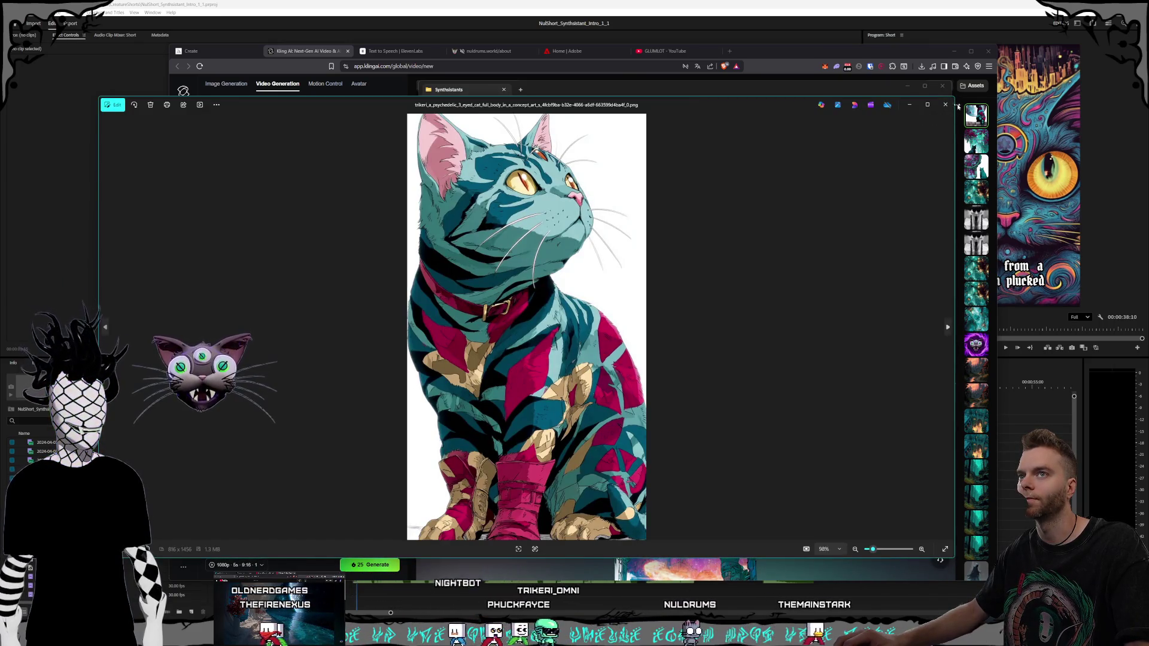
pyautogui.click(945, 104)
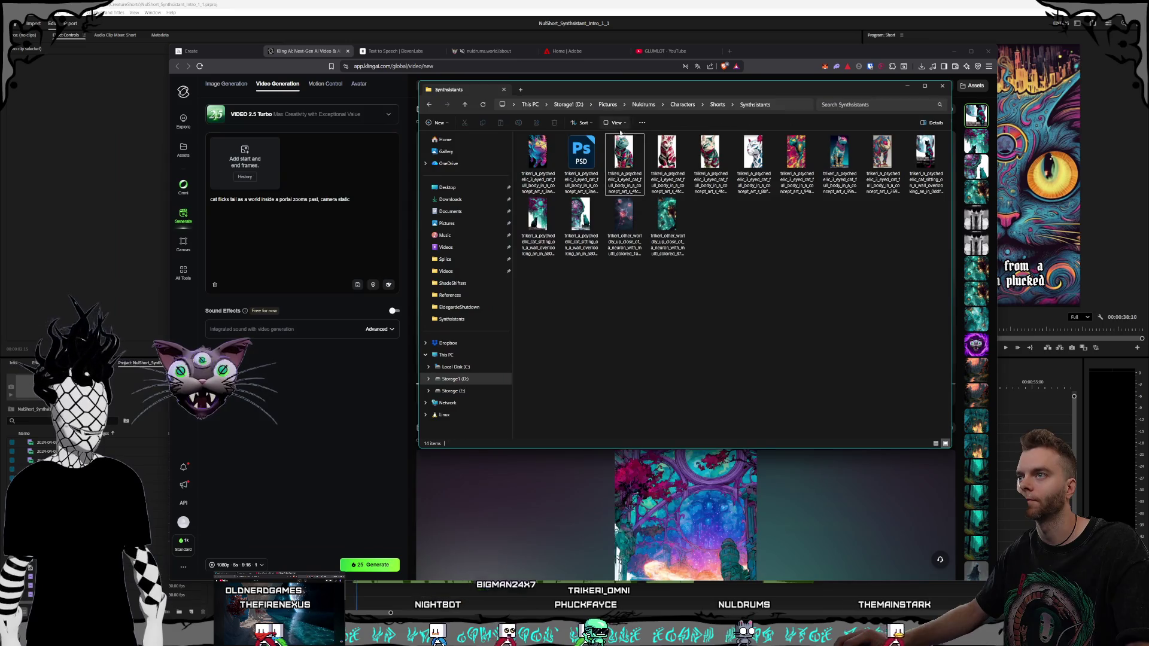
pyautogui.moveTo(612, 163)
pyautogui.mouseDown()
pyautogui.moveTo(592, 150)
pyautogui.moveTo(245, 162)
pyautogui.mouseUp()
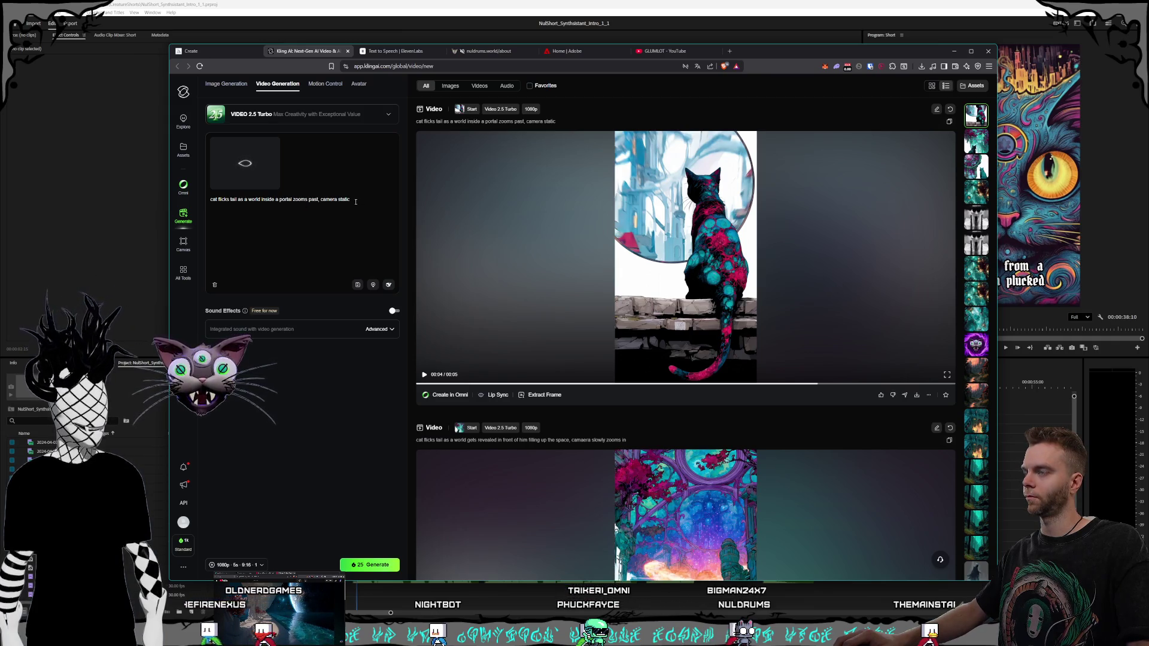
pyautogui.moveTo(356, 220); pyautogui.dragTo(139, 222)
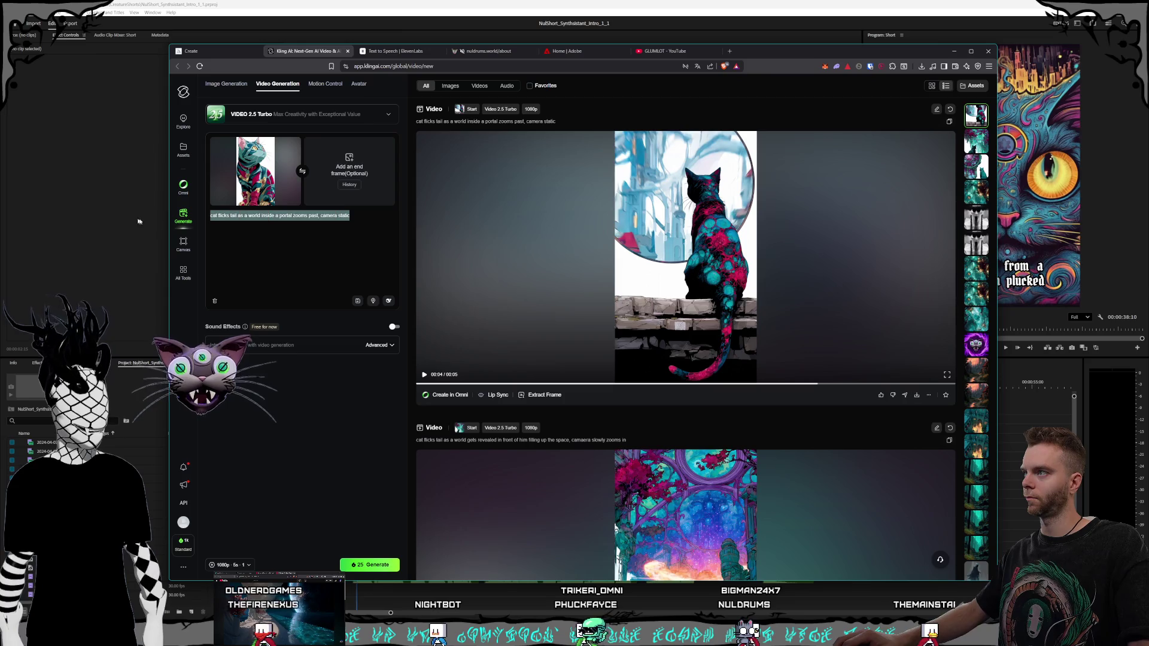
# - Replace the prompt with 'Camera orbits around a three eyed cat', generate, then view the ElevenLabs tab
pyautogui.write('c')
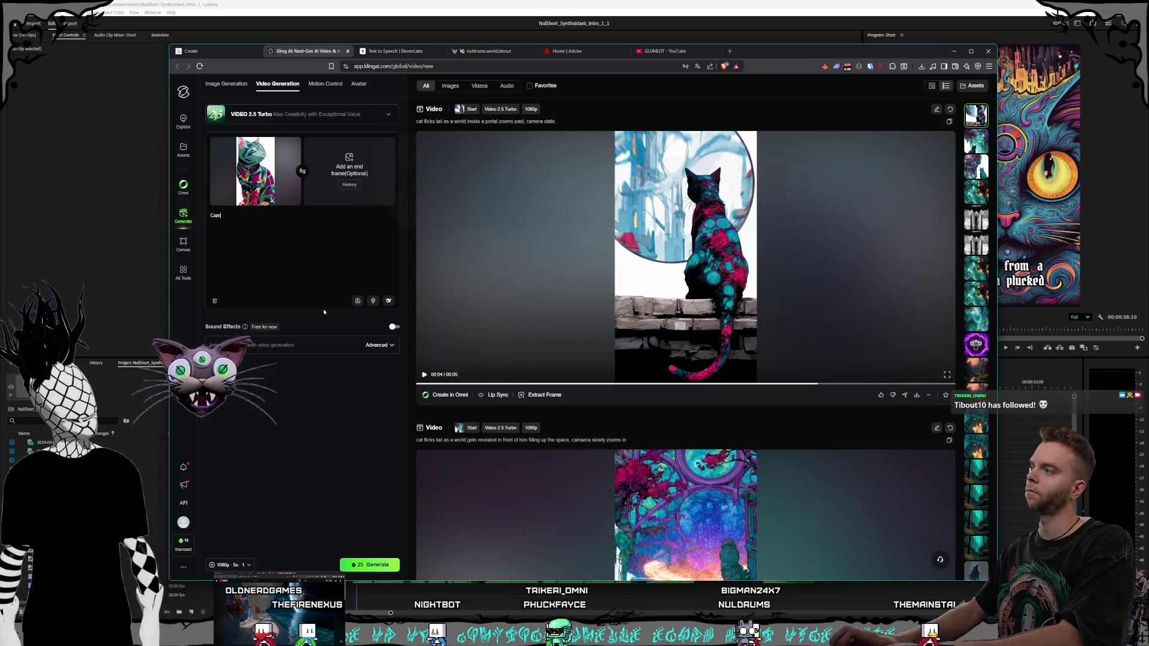
pyautogui.write('era orbi')
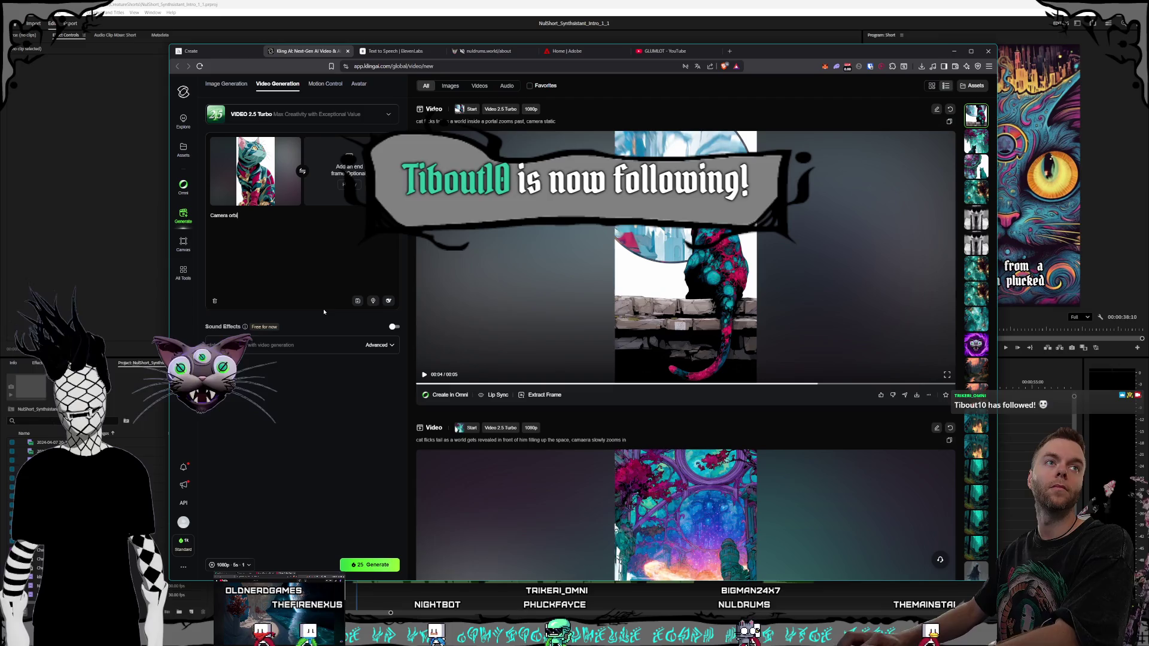
pyautogui.write('nd a three eyed cat')
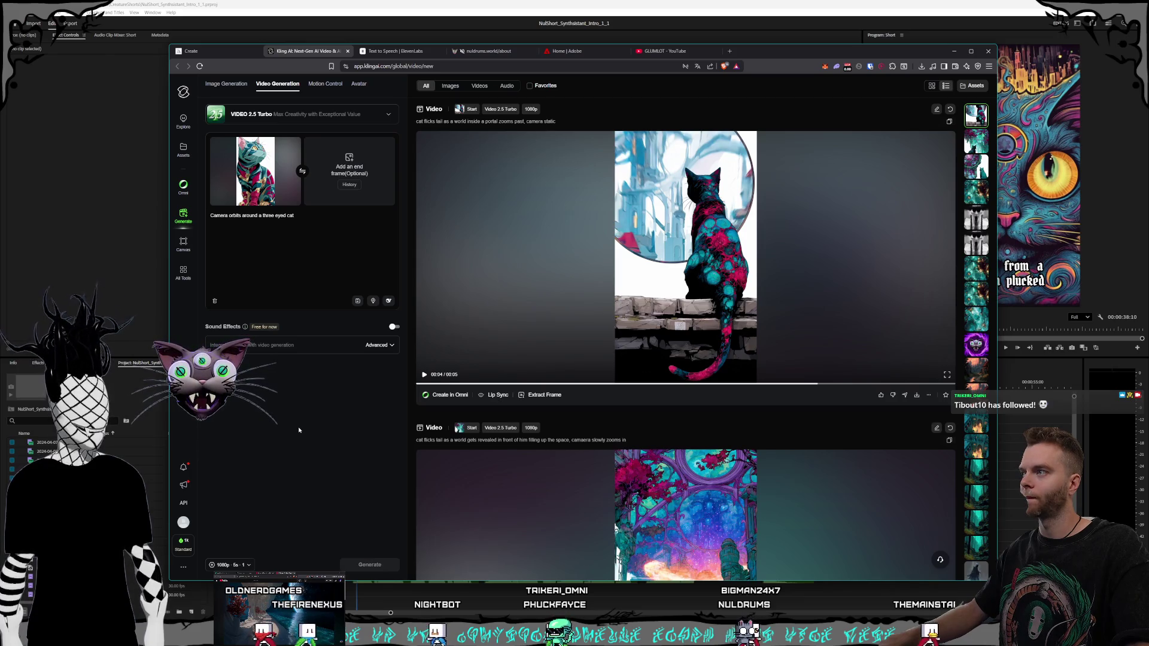
pyautogui.scroll(-10, 726, 304)
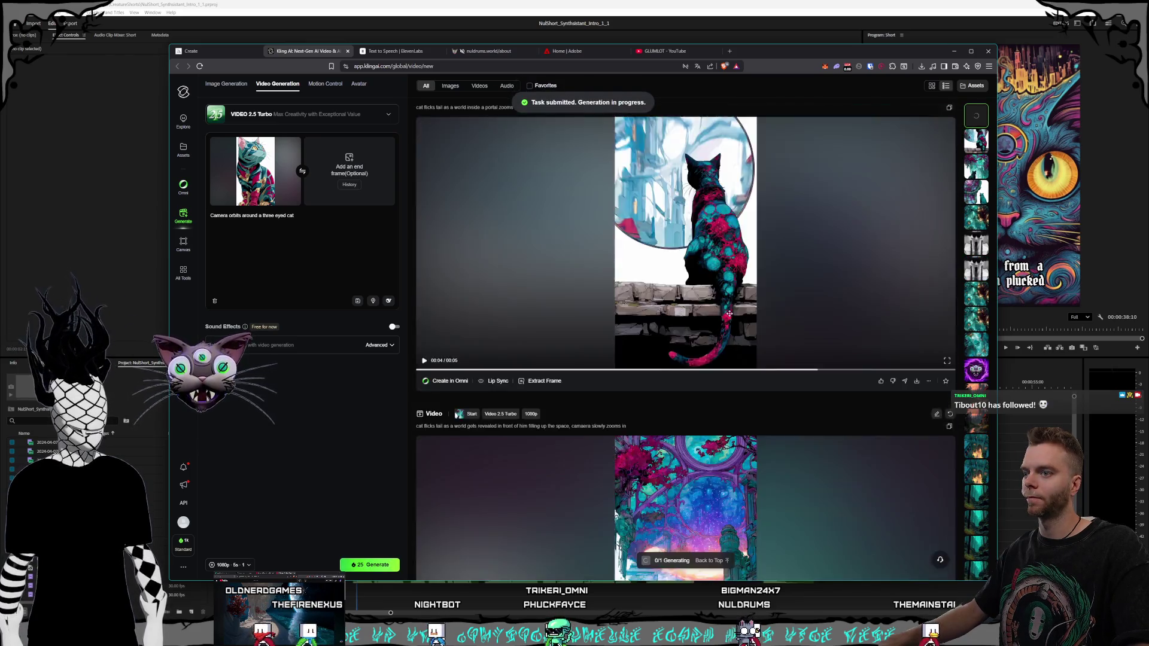
pyautogui.scroll(5, 730, 317)
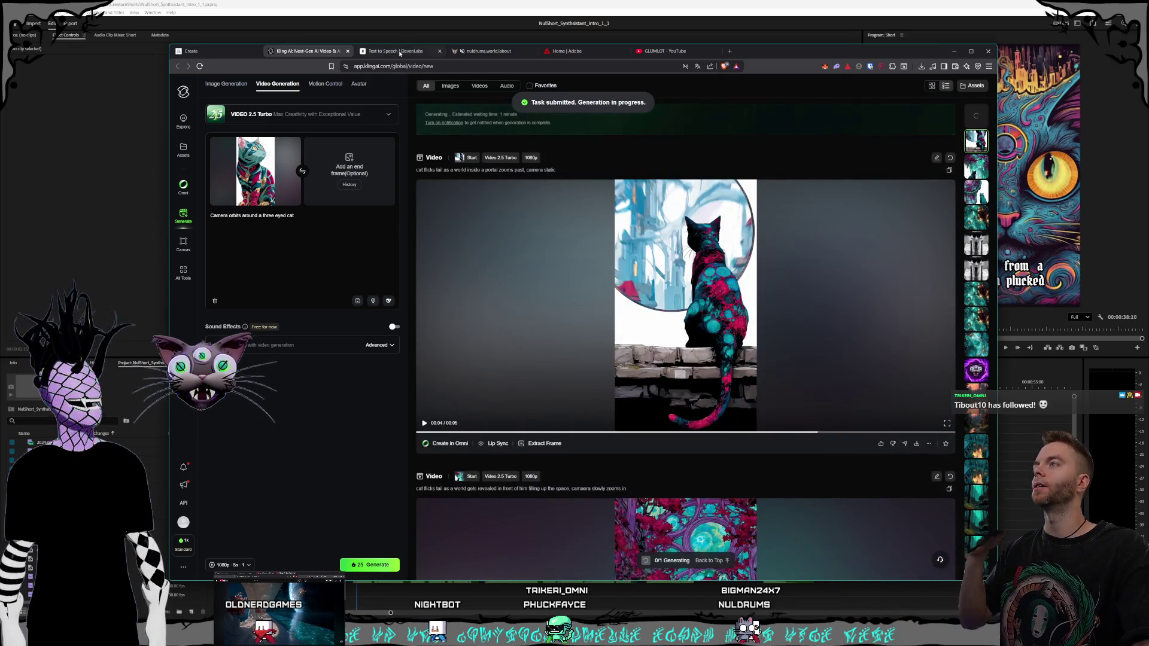
pyautogui.click(400, 54)
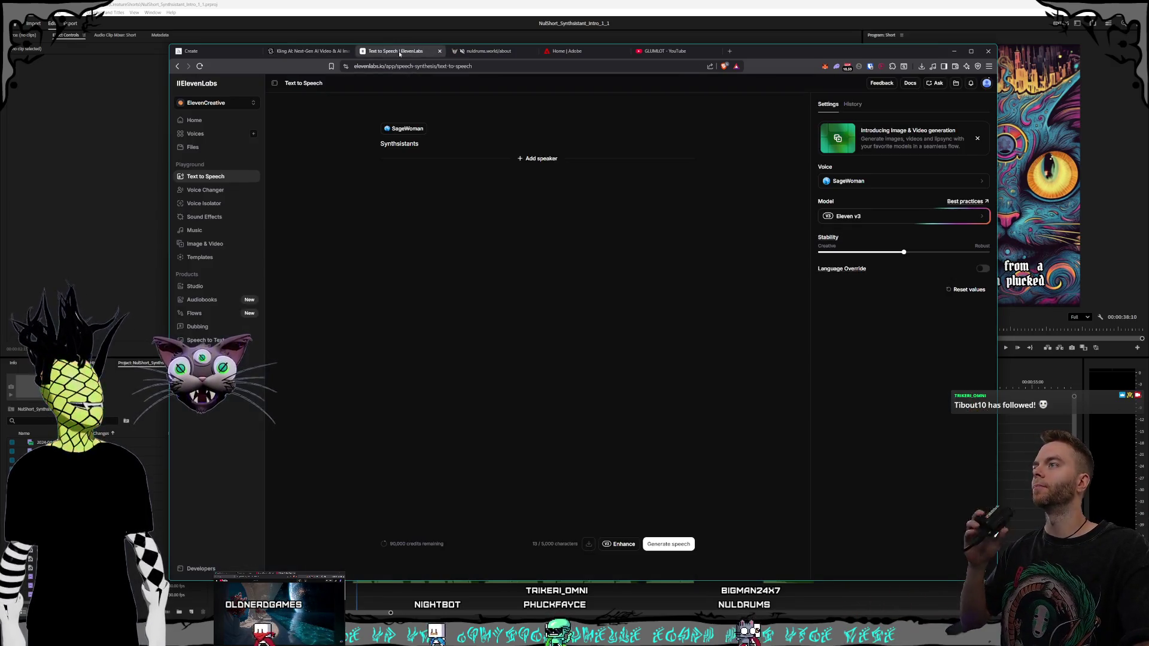
# - Show the Midjourney Create gallery, then play the Premiere short from the 'from the mind of a World Synth;' caption
pyautogui.scroll(1, 287, 51)
pyautogui.scroll(-2, 317, 52)
pyautogui.scroll(1, 347, 52)
pyautogui.click(220, 55)
pyautogui.hotkey('alt', 'Tab')
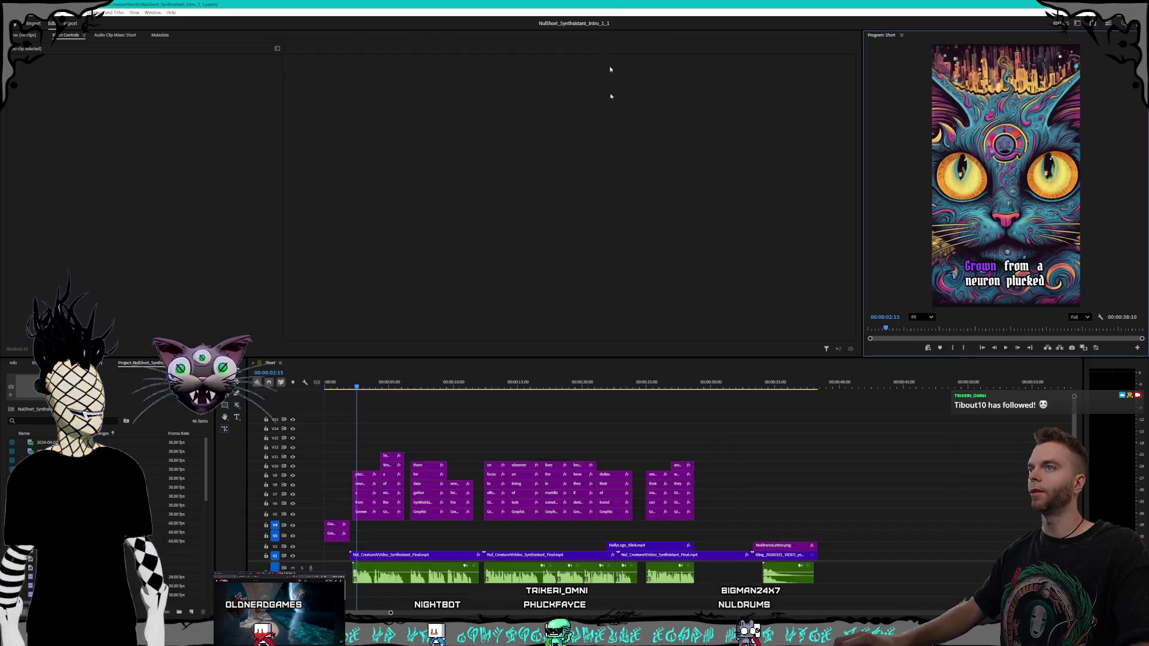
pyautogui.click(381, 388)
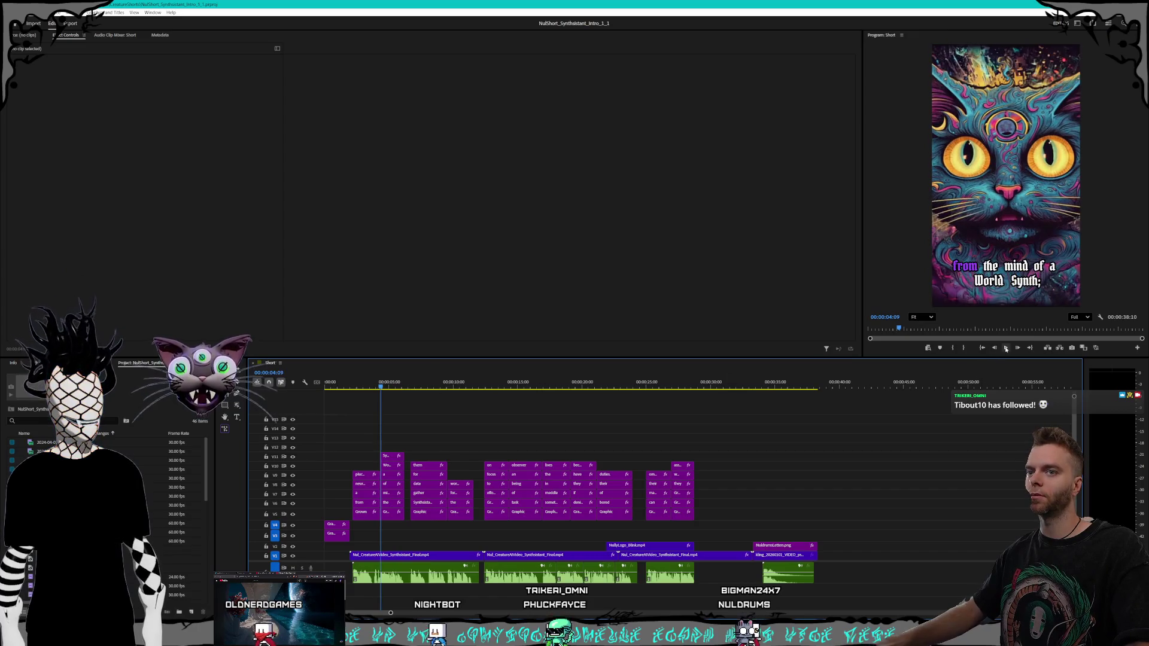
pyautogui.click(1005, 348)
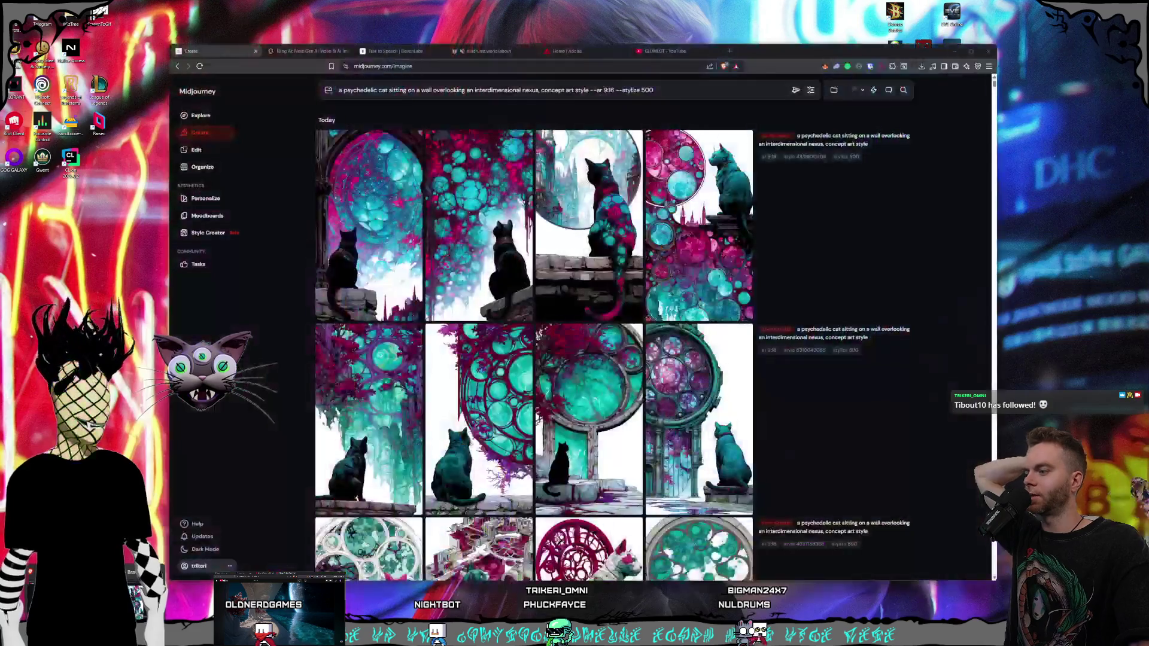
# - Scroll the Midjourney grid and open the statue heads image, then return to the Premiere Pro project
pyautogui.scroll(-10, 575, 364)
pyautogui.scroll(-15, 575, 365)
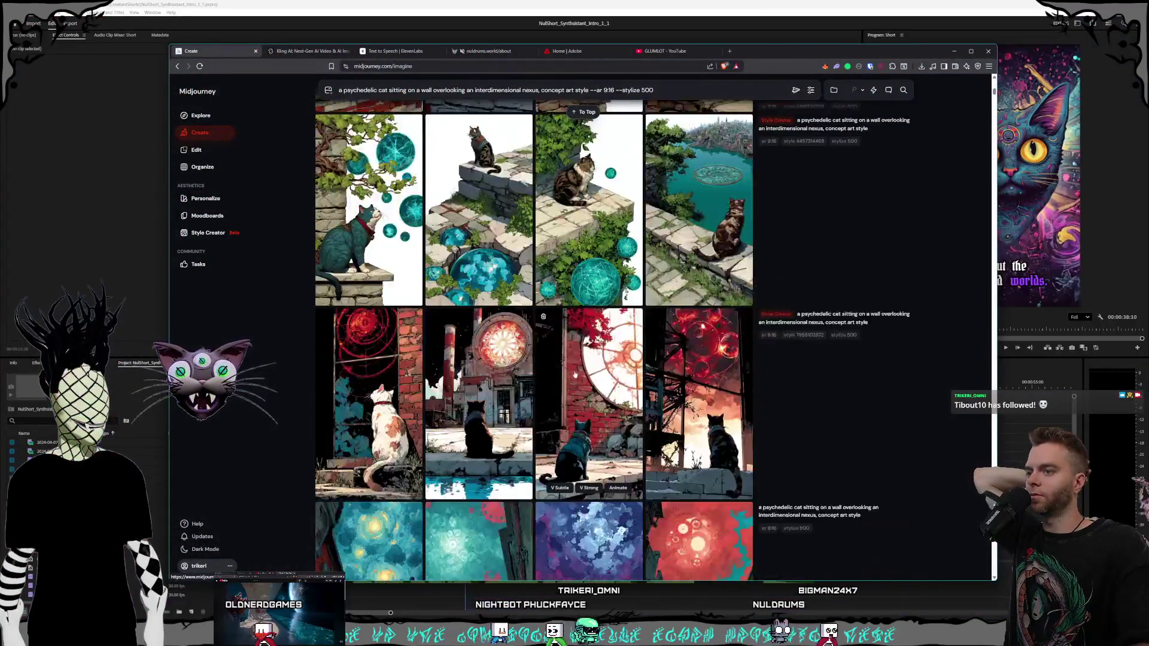
pyautogui.scroll(-15, 581, 378)
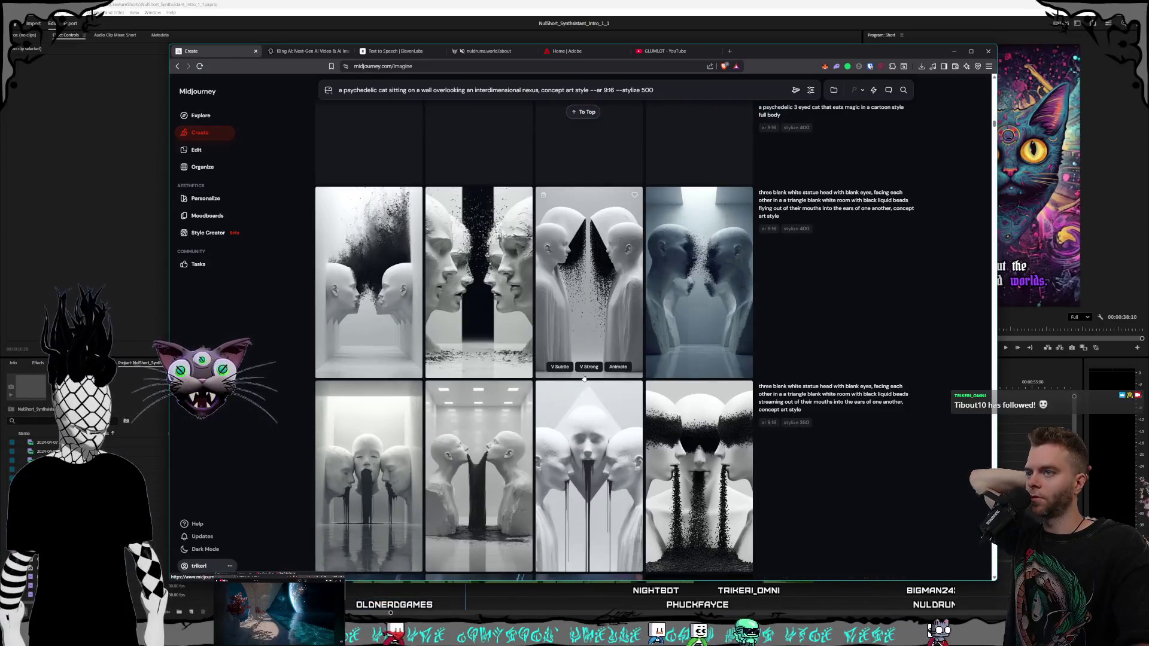
pyautogui.scroll(-2, 584, 378)
pyautogui.click(687, 387)
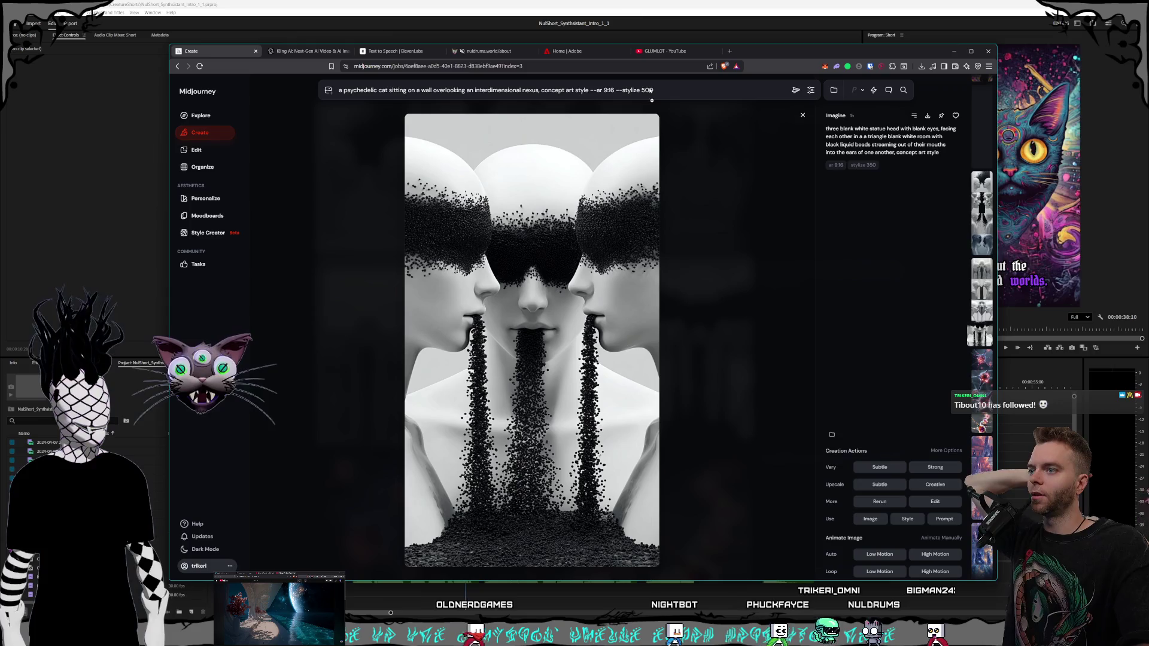
pyautogui.click(323, 52)
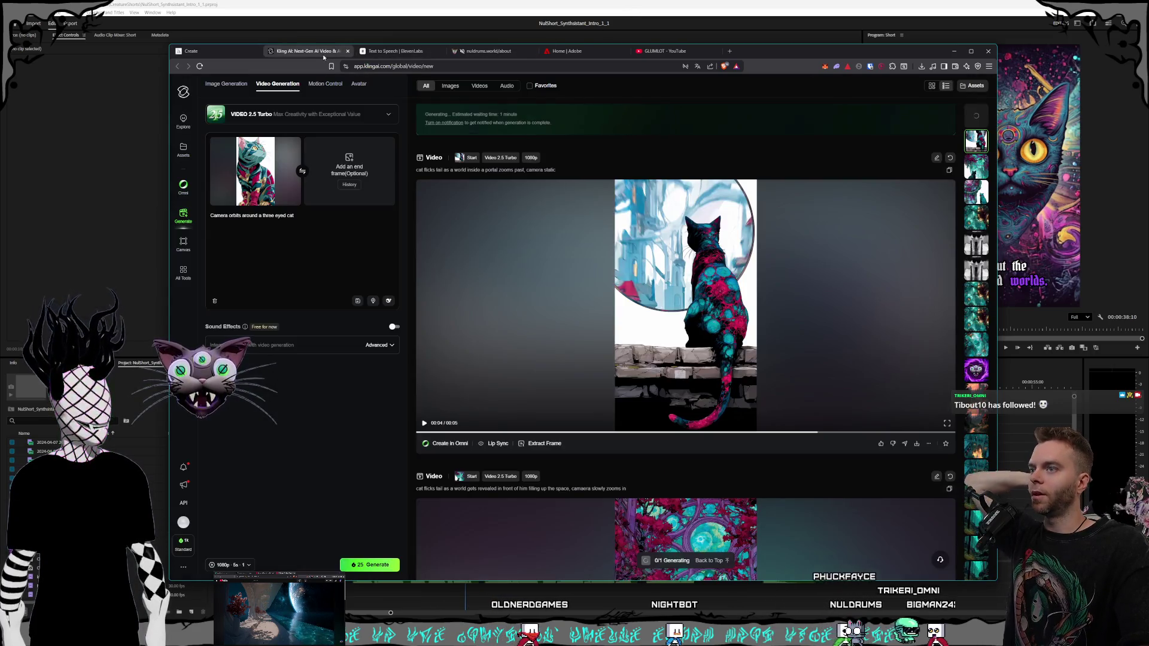
pyautogui.click(443, 2)
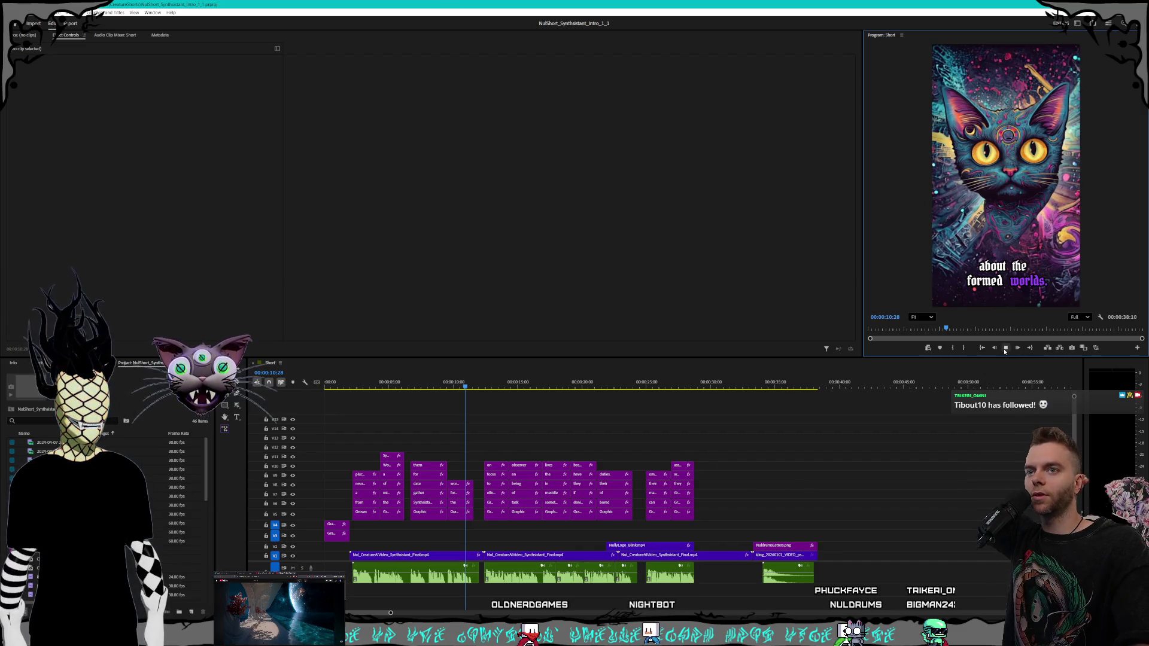
# - Preview the captioned cat short in the Program monitor, then return to Kling AI
pyautogui.click(1005, 350)
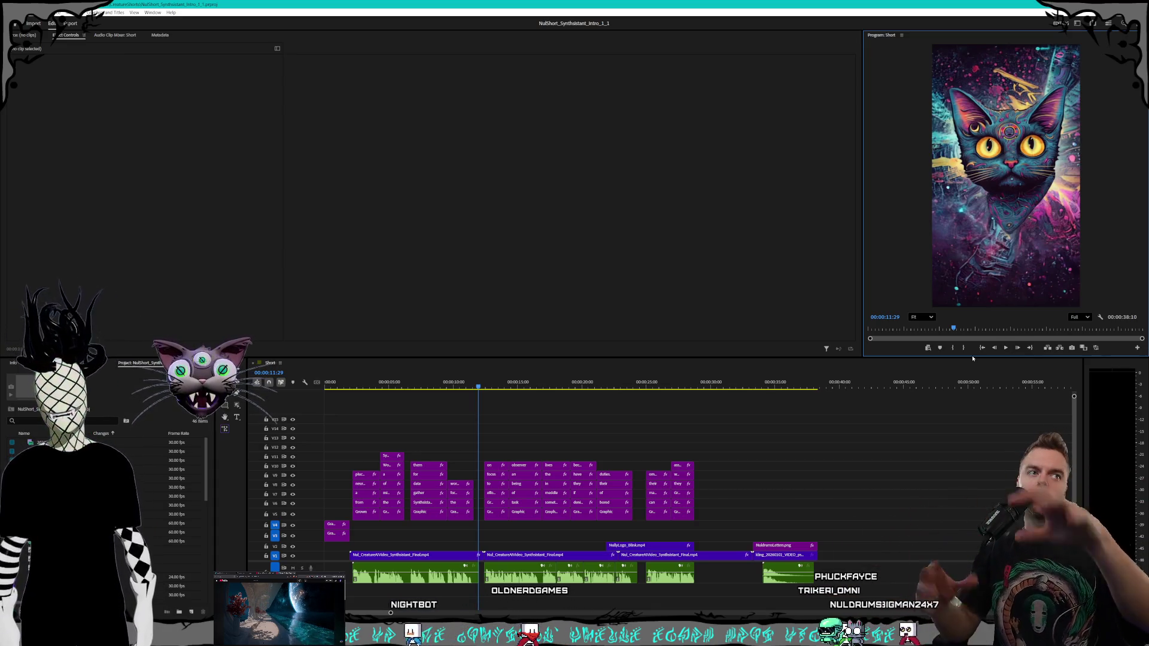
pyautogui.click(1006, 348)
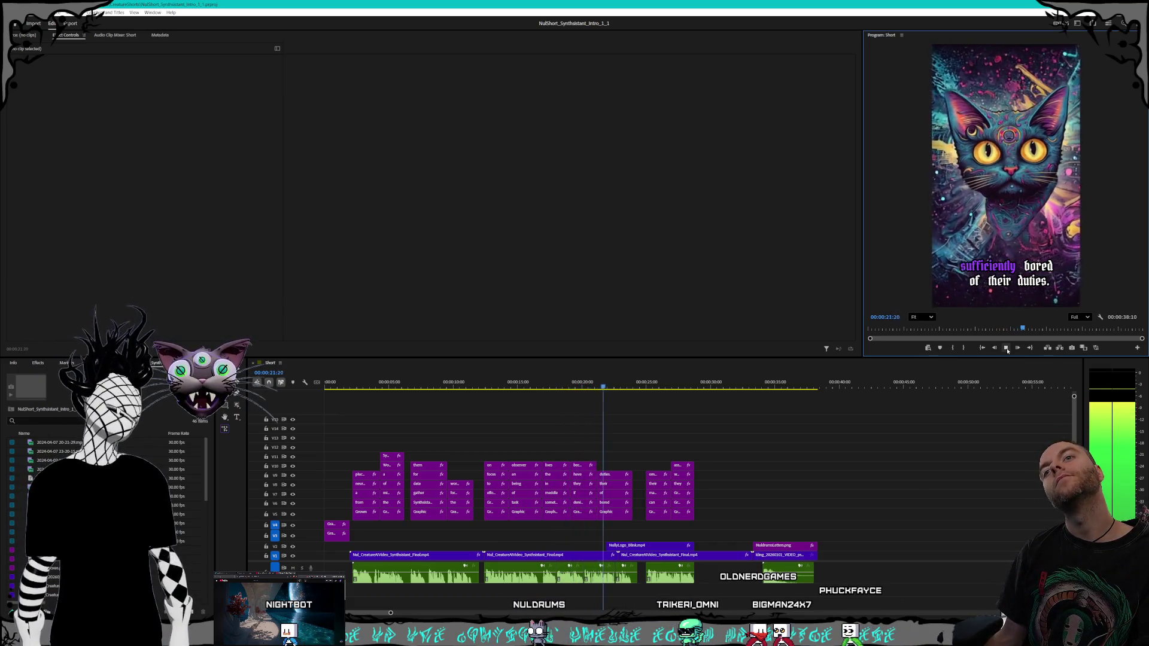
pyautogui.click(1008, 350)
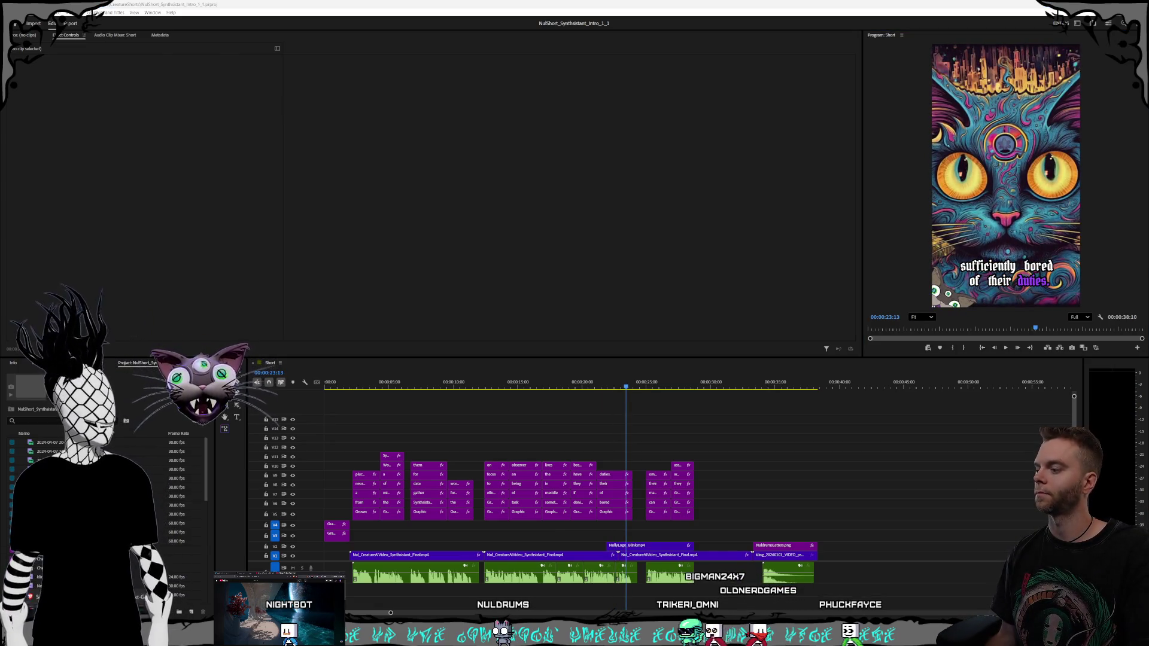
pyautogui.hotkey('alt', 'Tab')
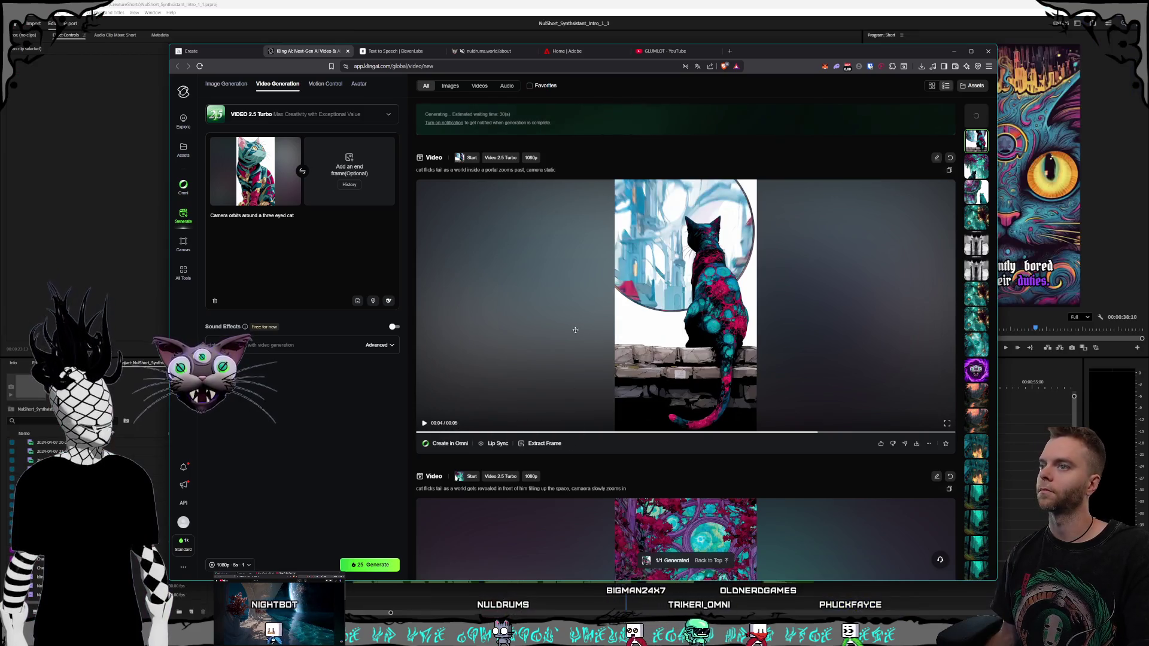
# - Watch the top cat video full screen, then prompt 'Camera fully orbits around a three eyed cat, smooth, high frame rate'
pyautogui.click(384, 51)
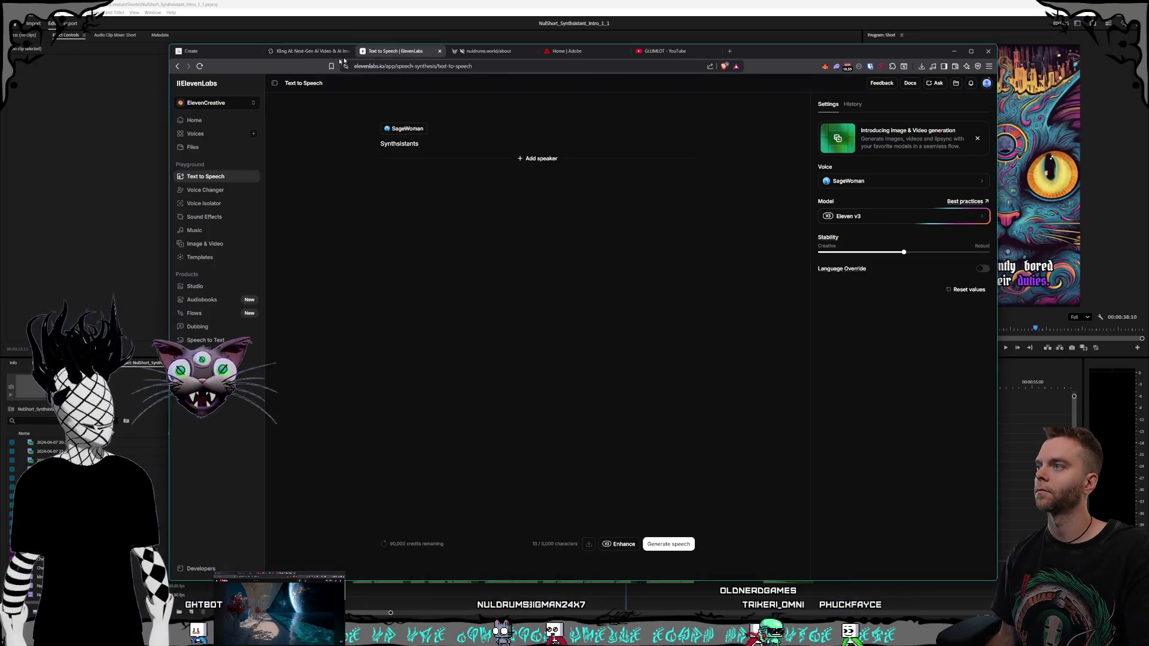
pyautogui.click(335, 52)
pyautogui.click(389, 51)
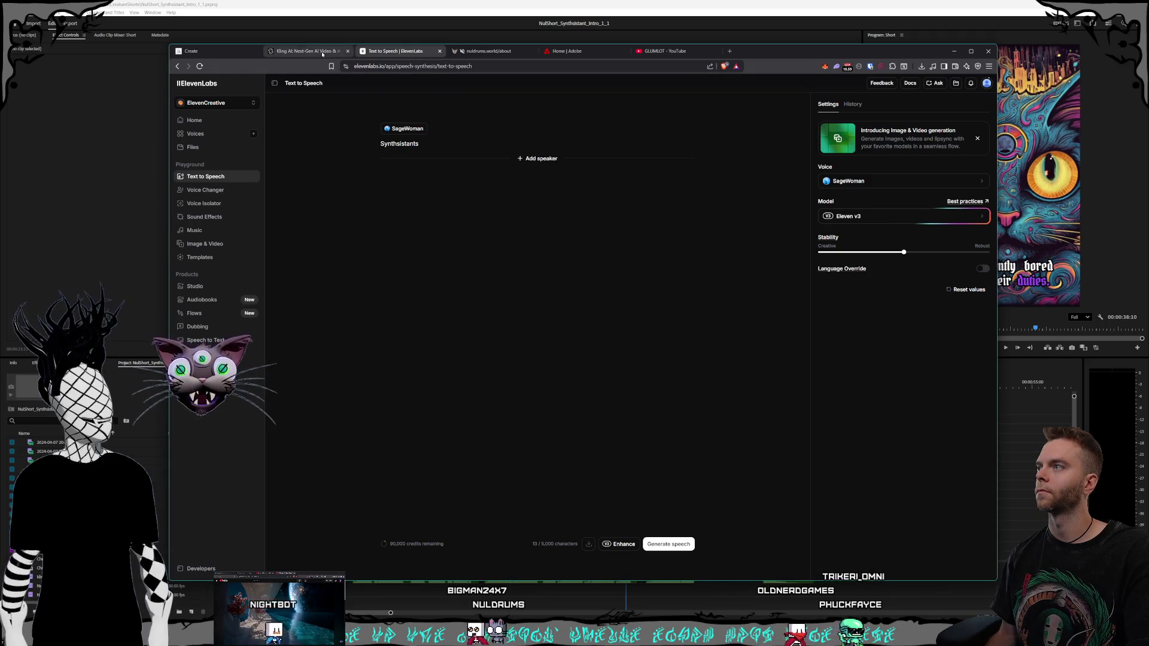
pyautogui.click(322, 52)
pyautogui.click(210, 53)
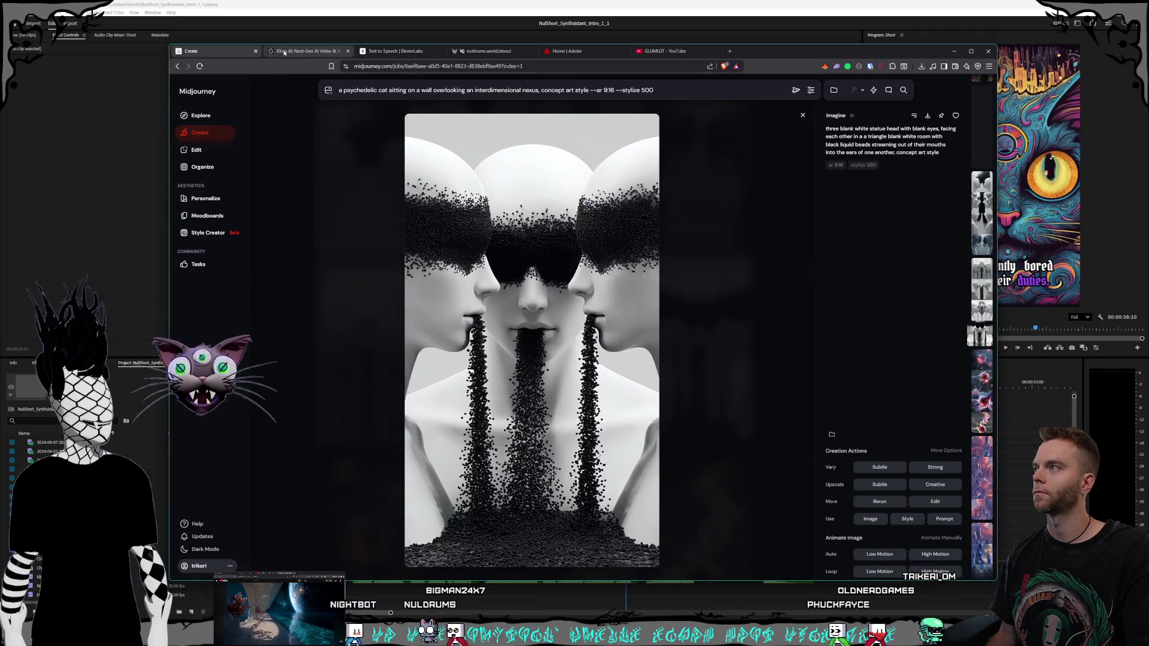
pyautogui.click(284, 53)
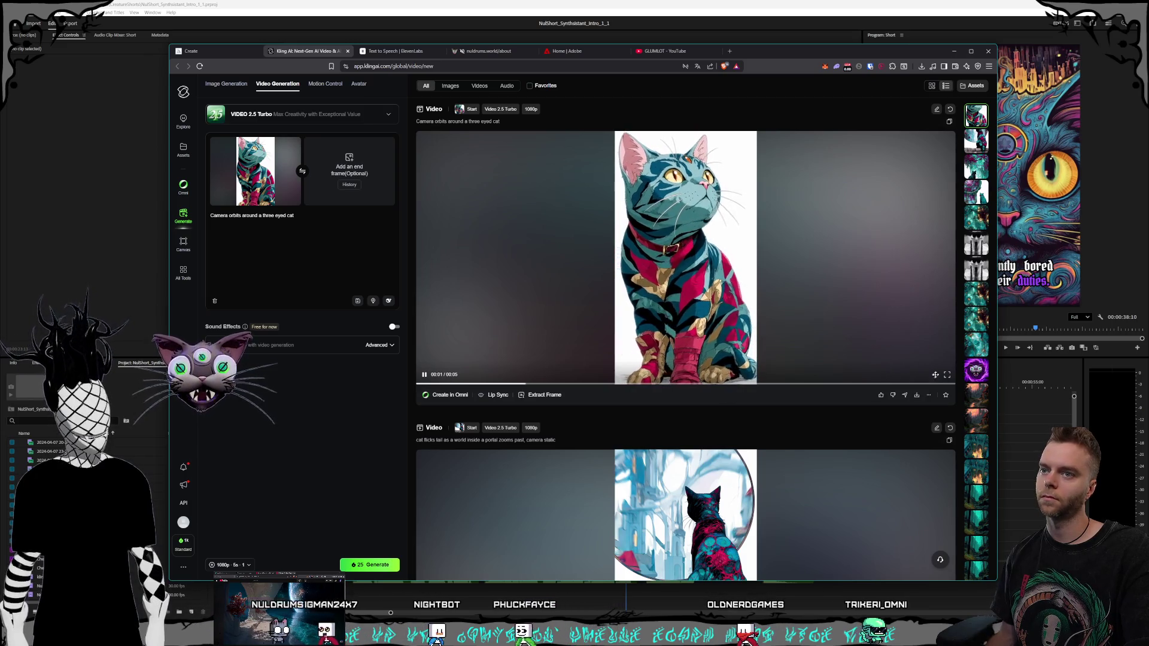
pyautogui.click(947, 375)
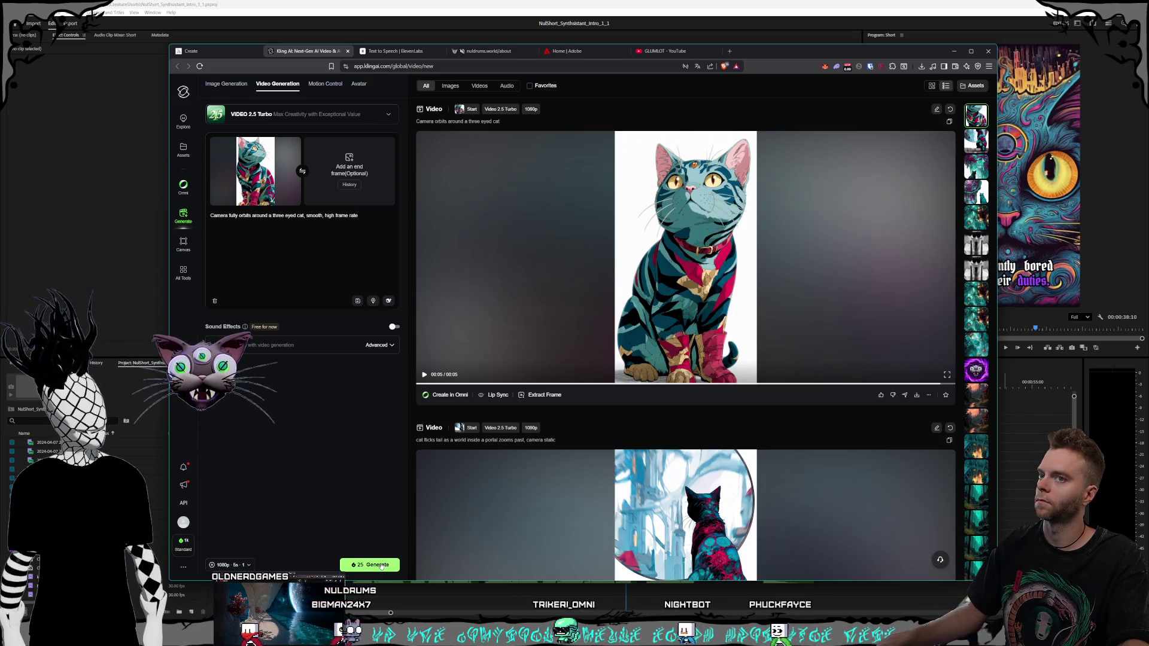
pyautogui.click(381, 565)
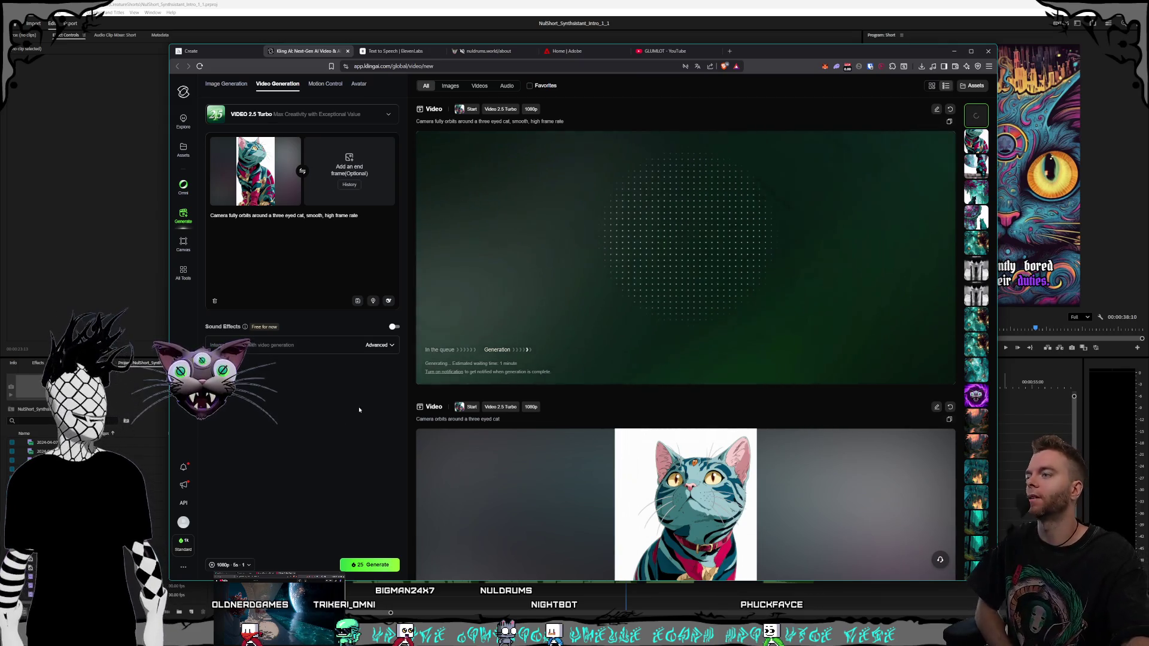
# - Switch across the browser tabs to Midjourney's full-size statue-heads image
pyautogui.click(403, 53)
pyautogui.click(305, 51)
pyautogui.click(193, 52)
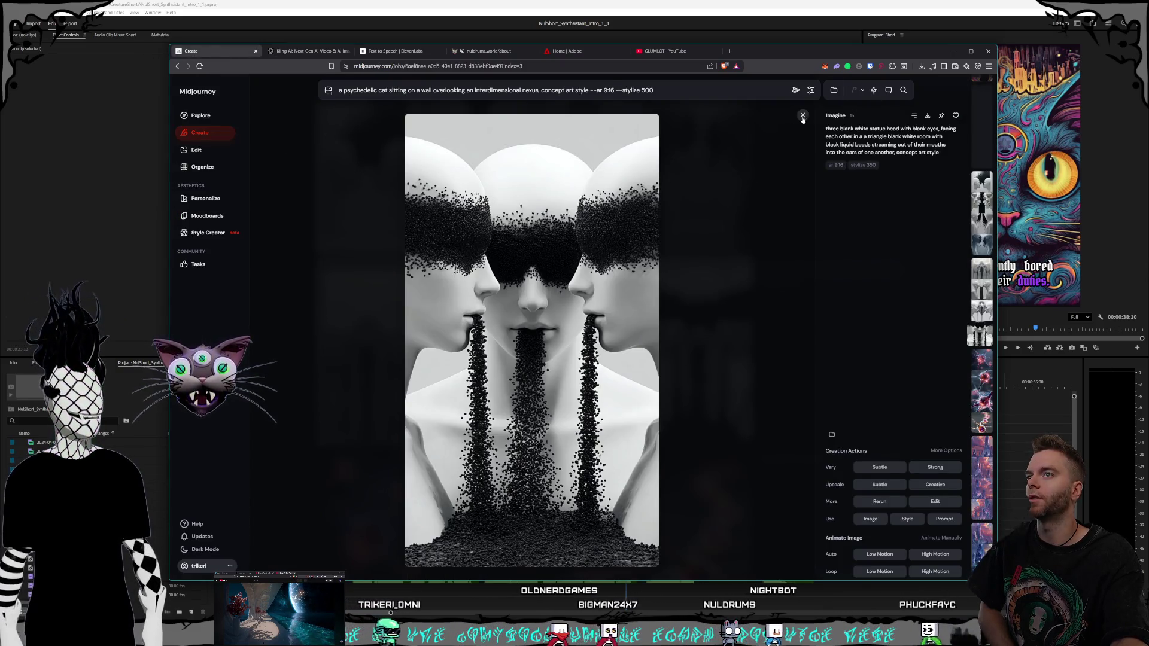
# - View the pink-and-teal stained-glass cat image, then rewind Premiere's short to a wide-eyed cosmic cat frame
pyautogui.click(744, 183)
pyautogui.scroll(-10, 606, 314)
pyautogui.scroll(-20, 606, 315)
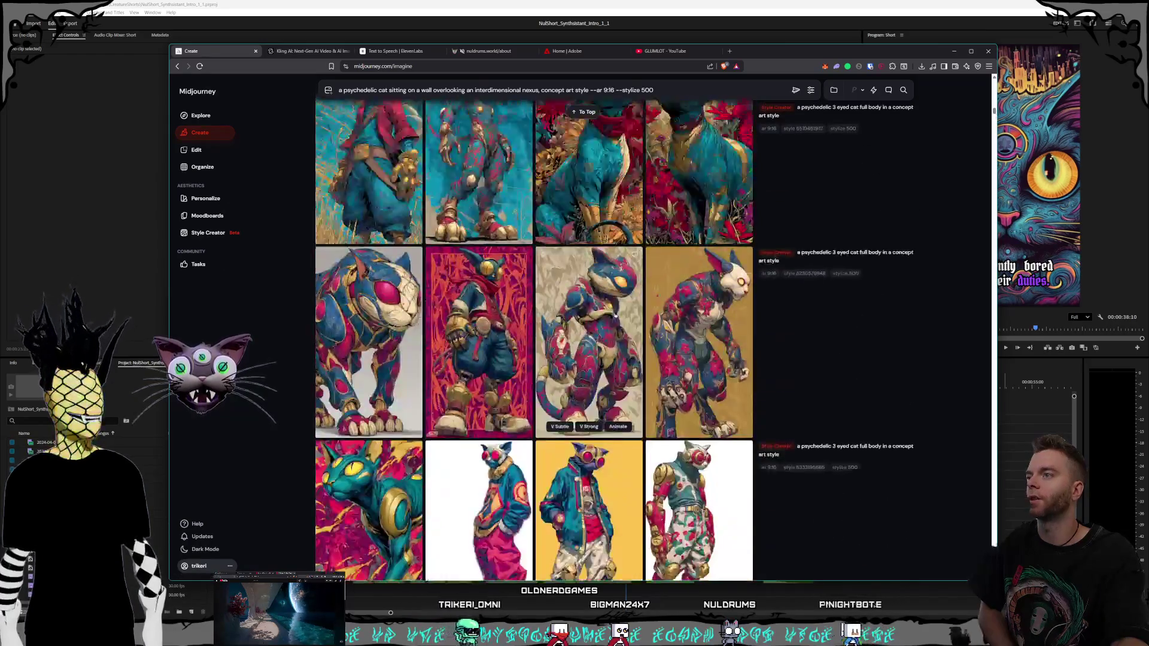
pyautogui.scroll(20, 626, 321)
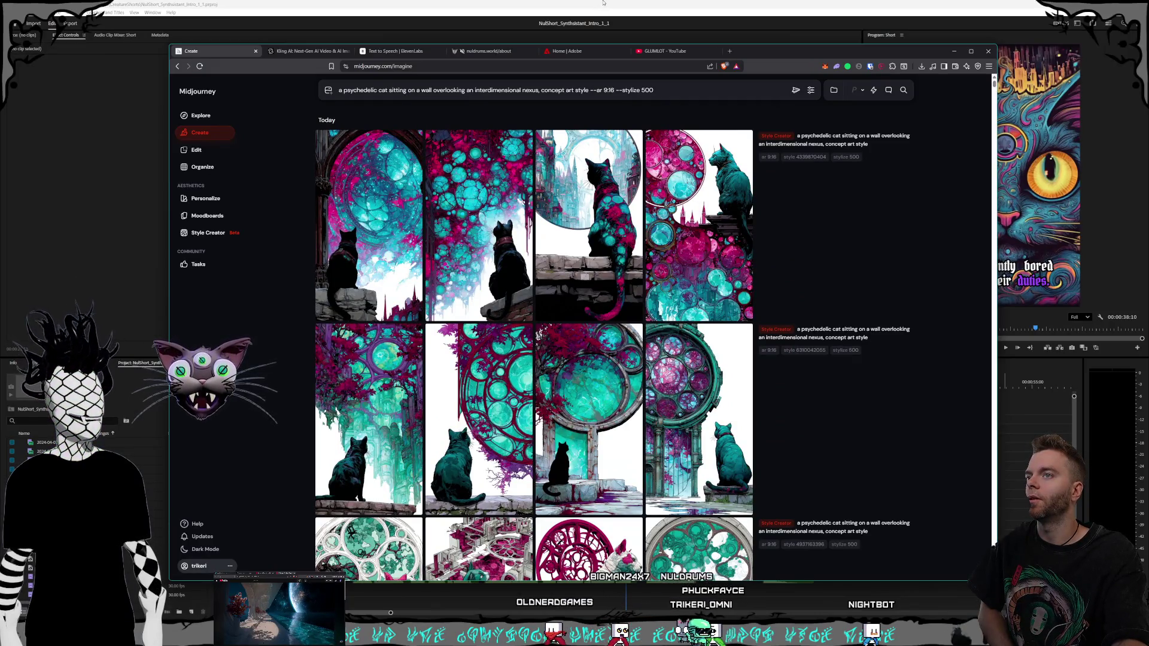
pyautogui.click(655, 178)
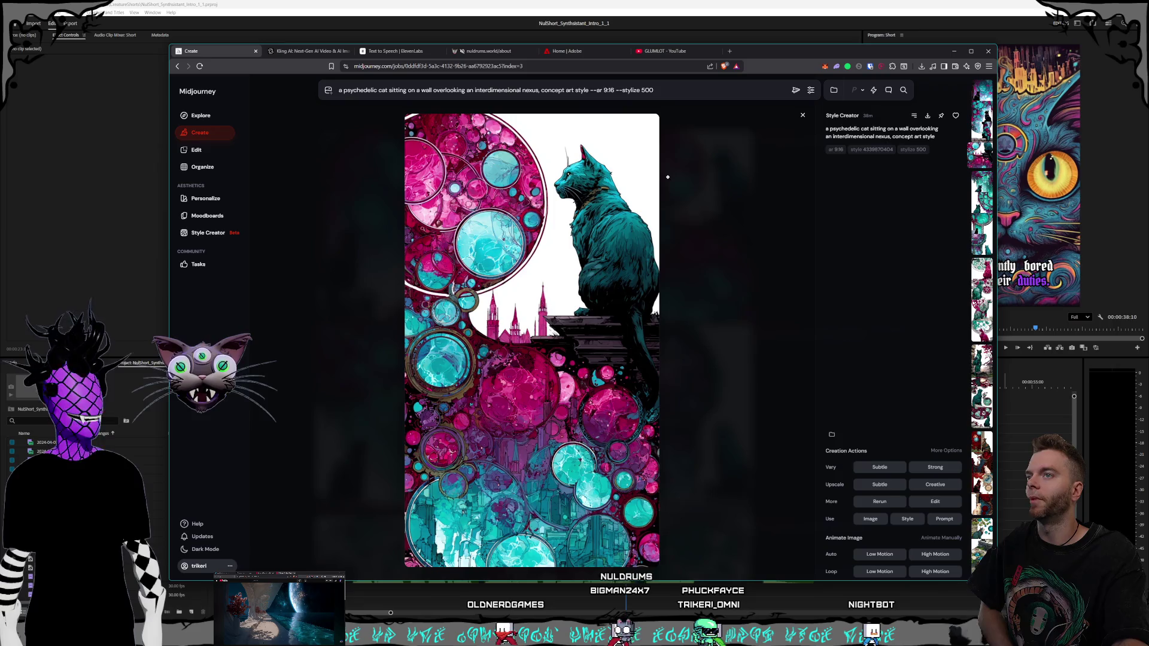
pyautogui.click(721, 246)
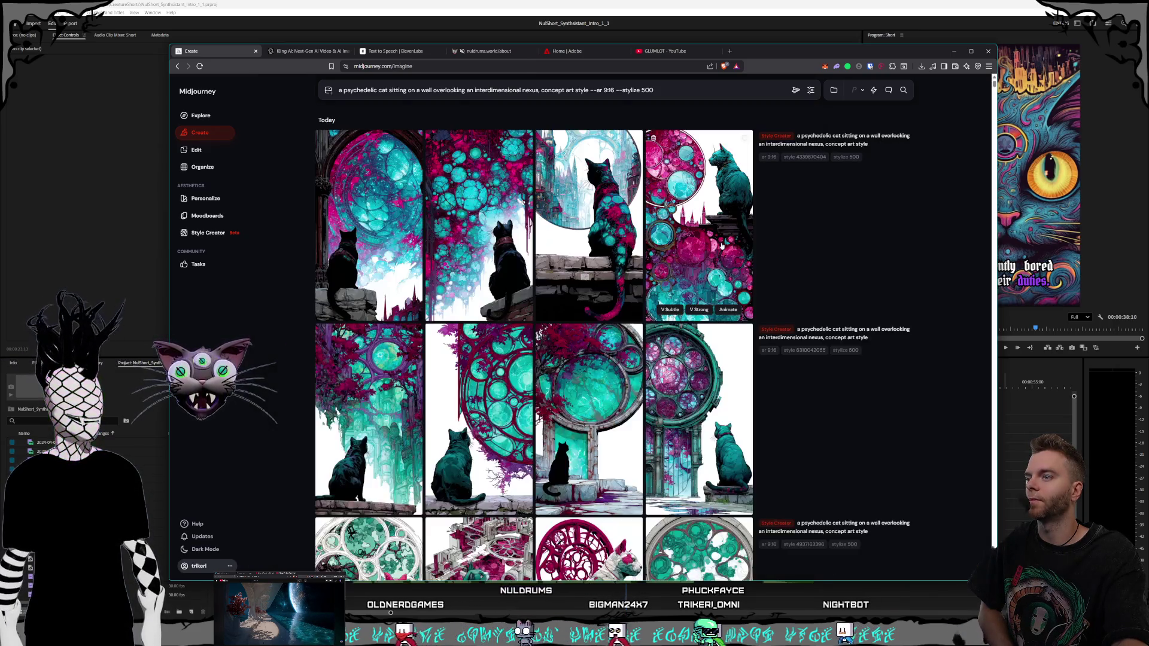
pyautogui.hotkey('alt', 'Tab')
pyautogui.moveTo(621, 394)
pyautogui.mouseDown()
pyautogui.moveTo(465, 393)
pyautogui.moveTo(476, 390)
pyautogui.mouseUp()
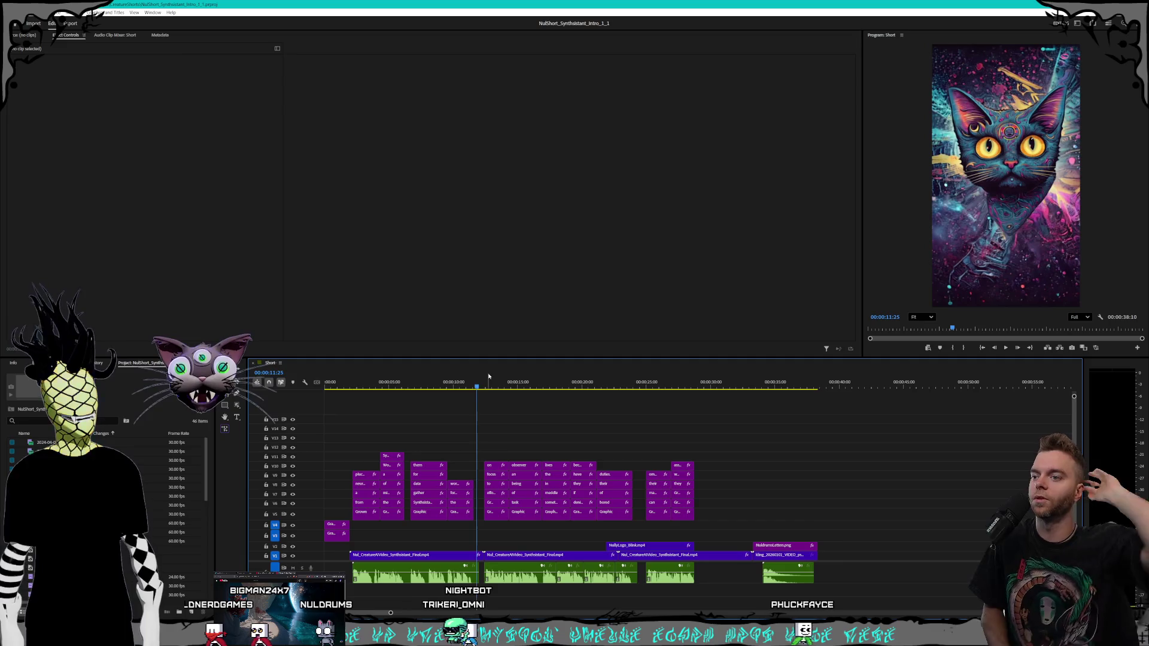
# - Scrub the short to about 29 seconds, preview it from the Synthesistants title, then return to Midjourney
pyautogui.click(555, 384)
pyautogui.moveTo(557, 384)
pyautogui.mouseDown()
pyautogui.moveTo(822, 375)
pyautogui.moveTo(283, 328)
pyautogui.mouseUp()
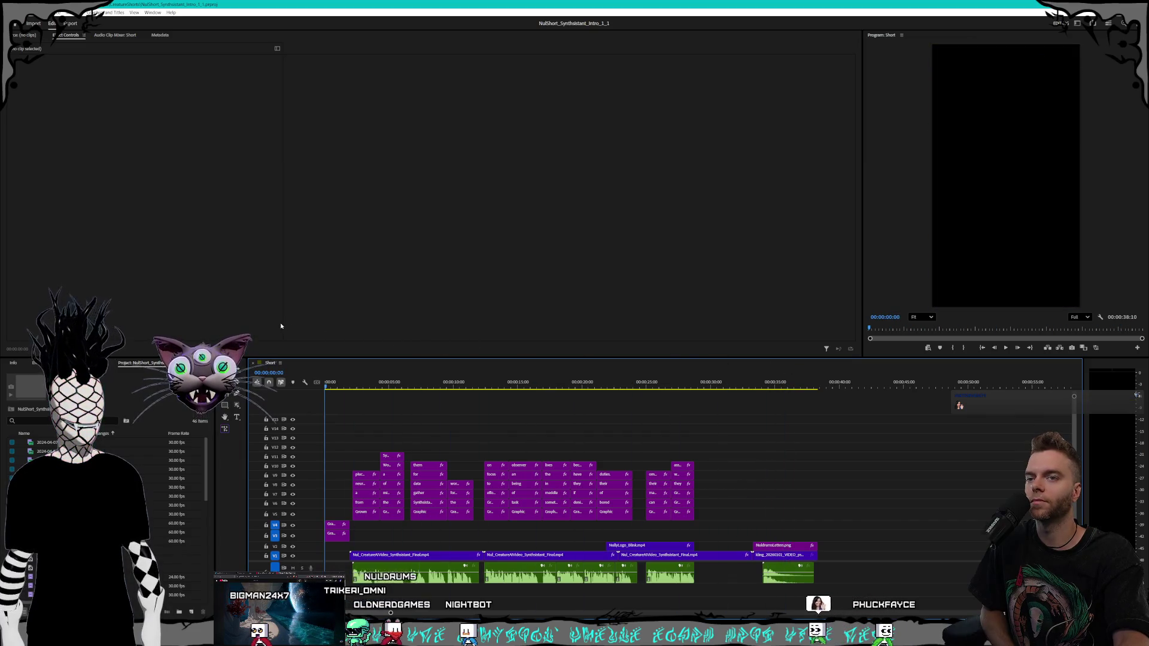
pyautogui.click(1007, 348)
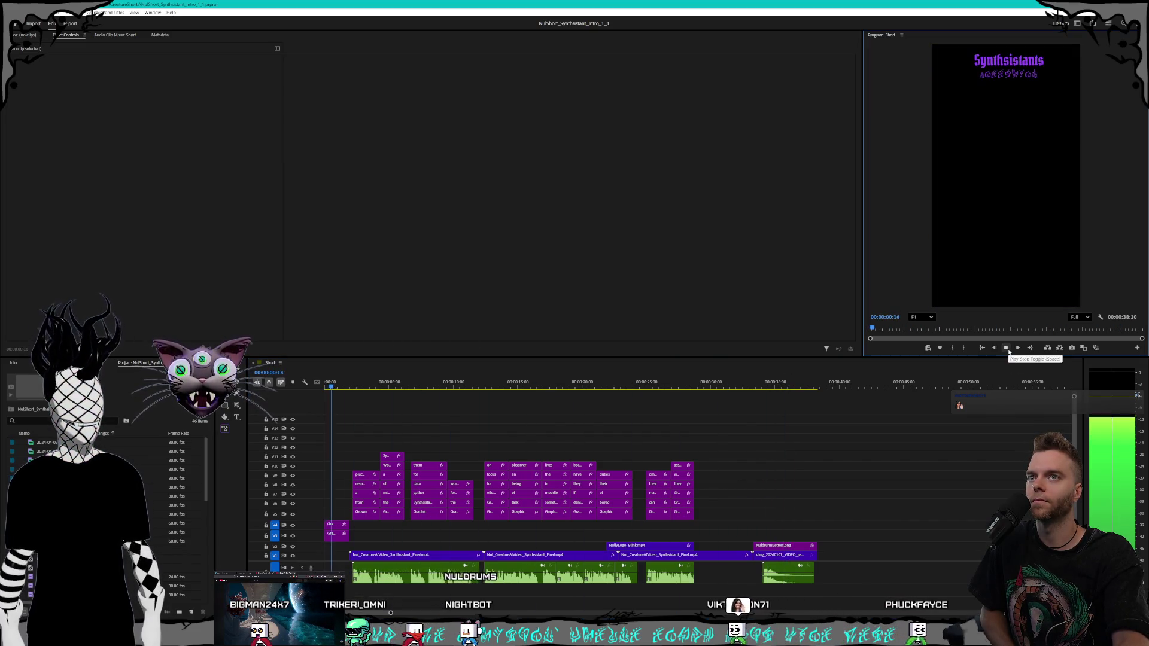
pyautogui.press('space')
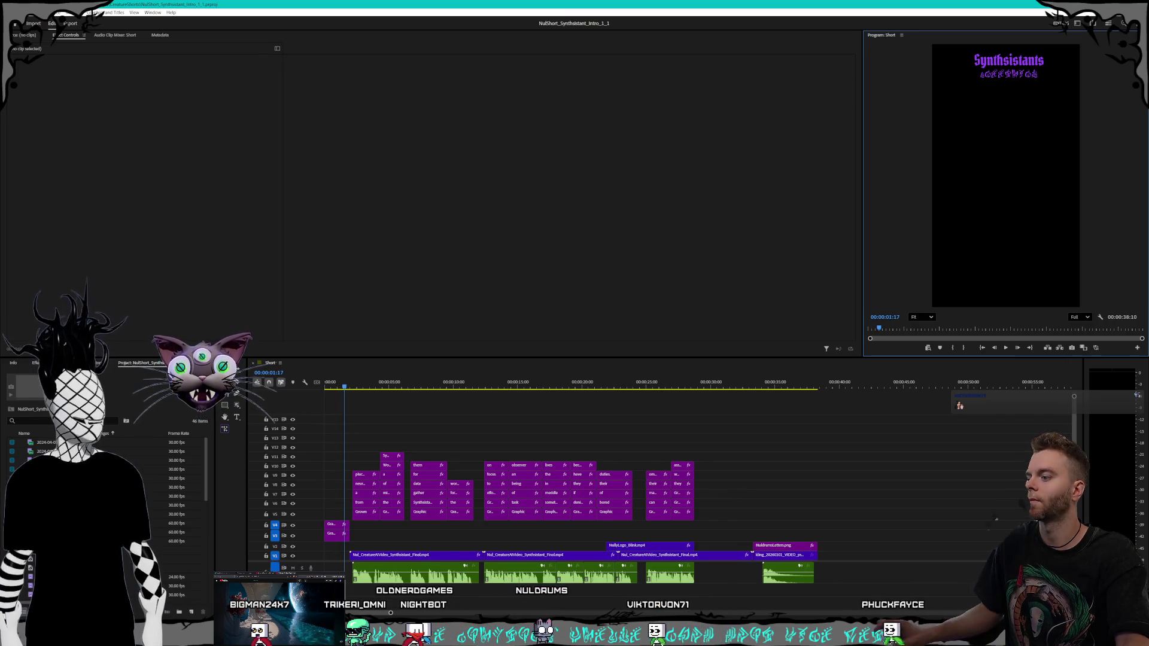
pyautogui.hotkey('alt', 'Tab')
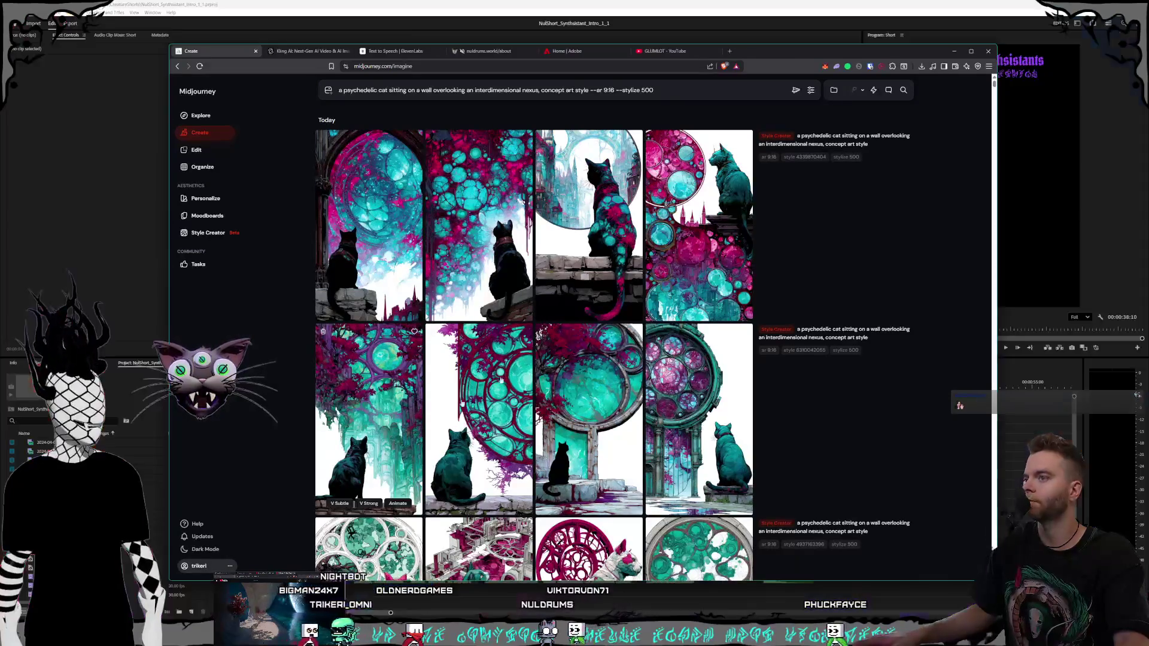
# - Watch the finished orbiting three-eyed cat clip full screen in Kling AI and bring up its download options
pyautogui.click(298, 53)
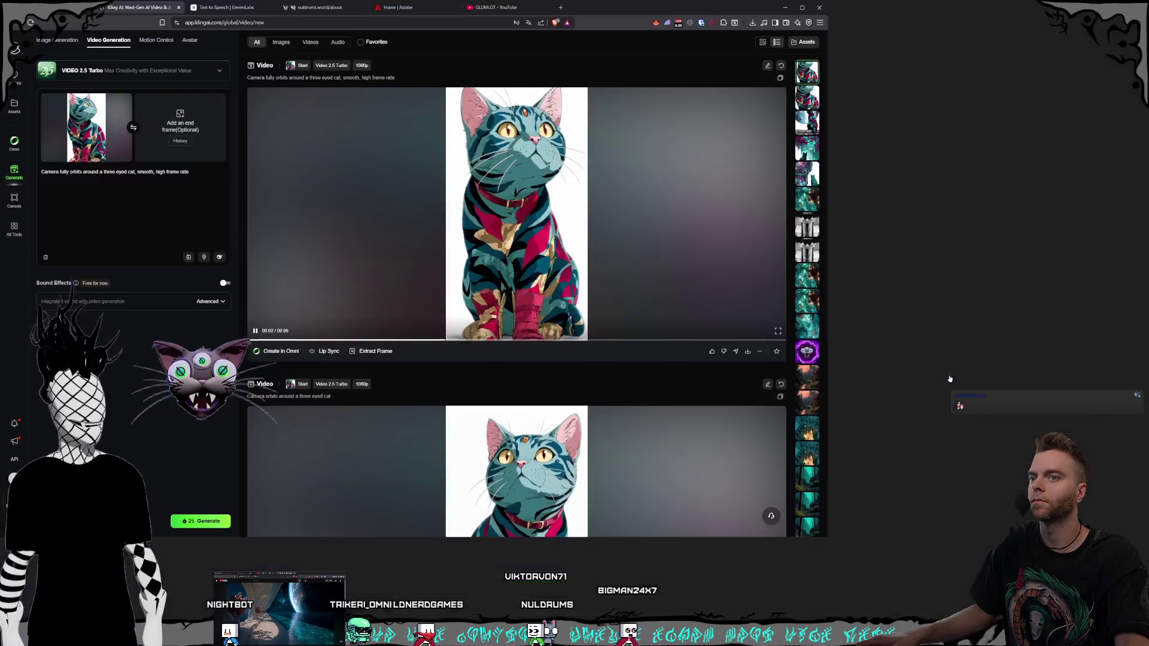
pyautogui.click(947, 375)
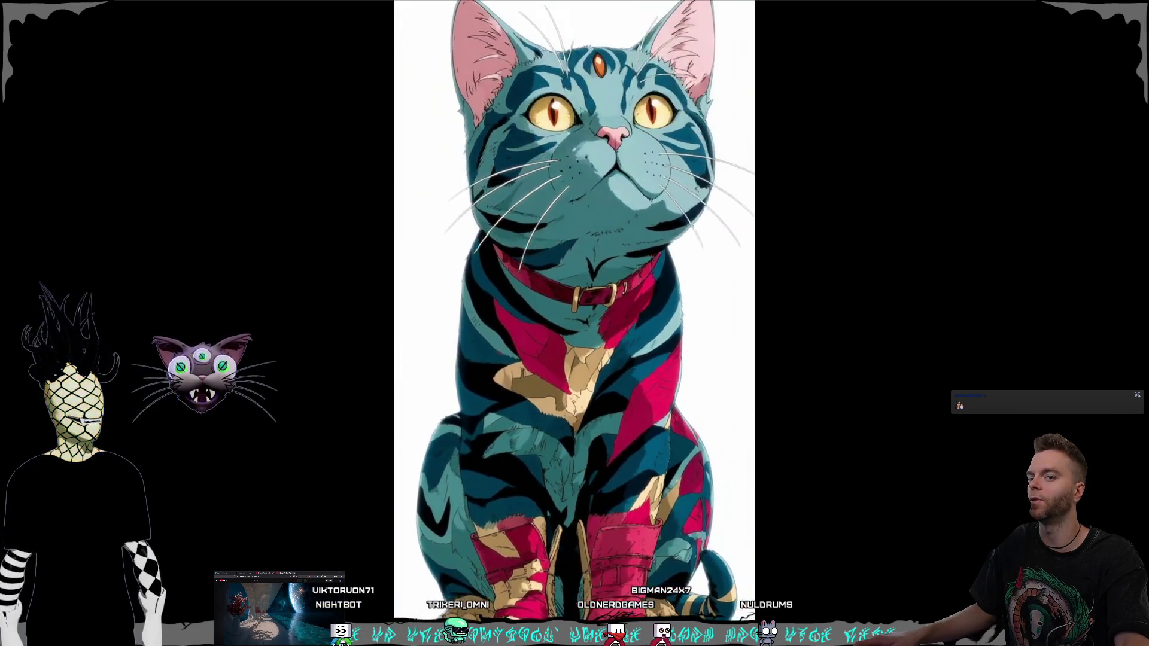
pyautogui.press('Escape')
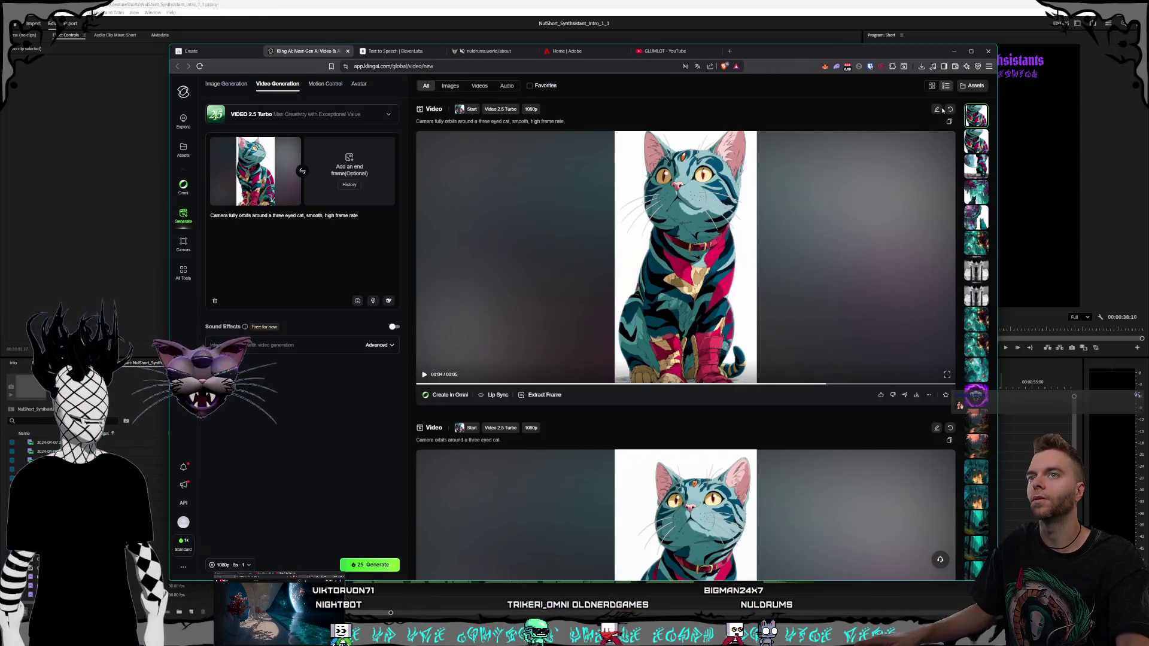
pyautogui.moveTo(918, 400)
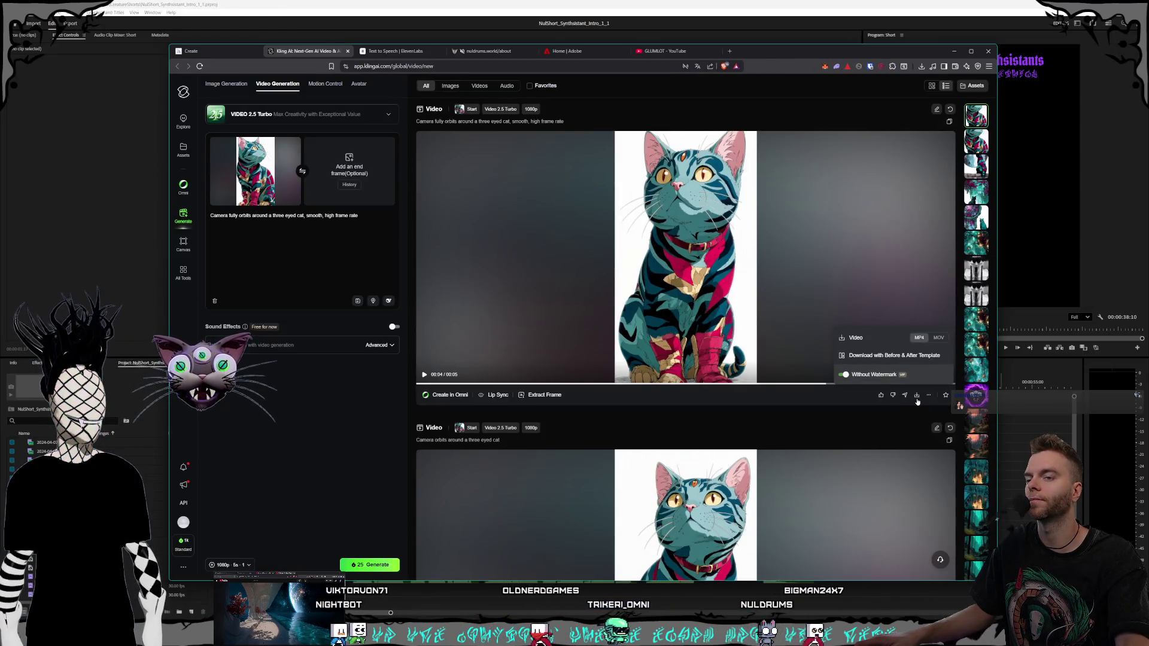
# - Download the orbit cat video and browse to D:\Videos\Nuldrums\Shorts\Creatures
pyautogui.click(861, 337)
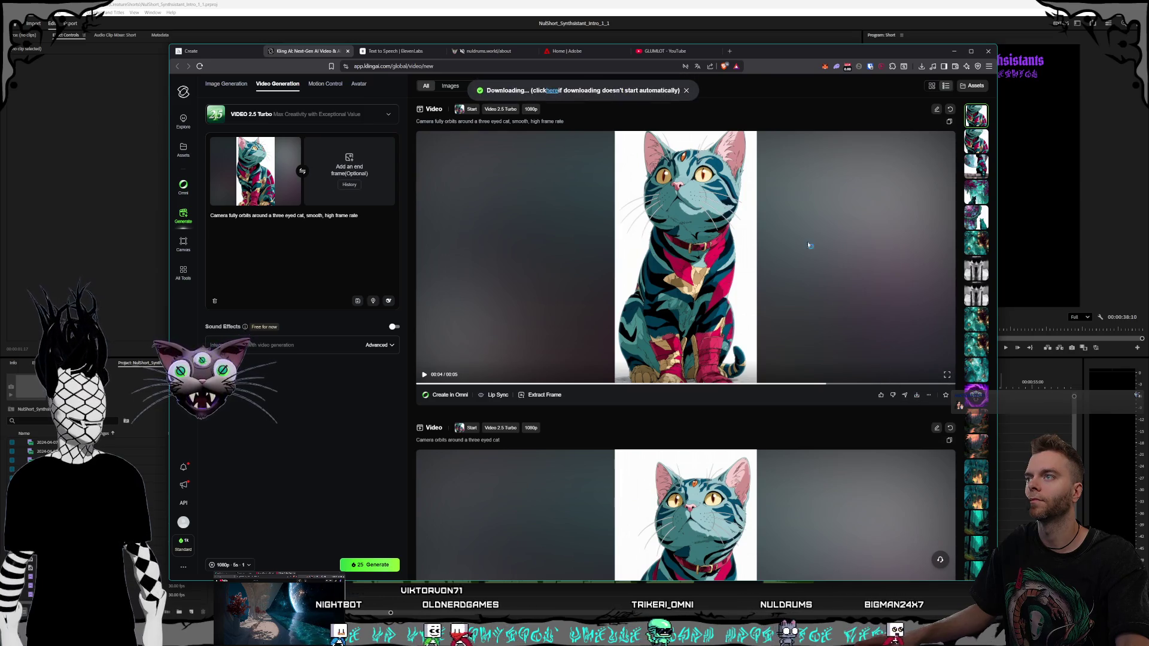
pyautogui.click(645, 166)
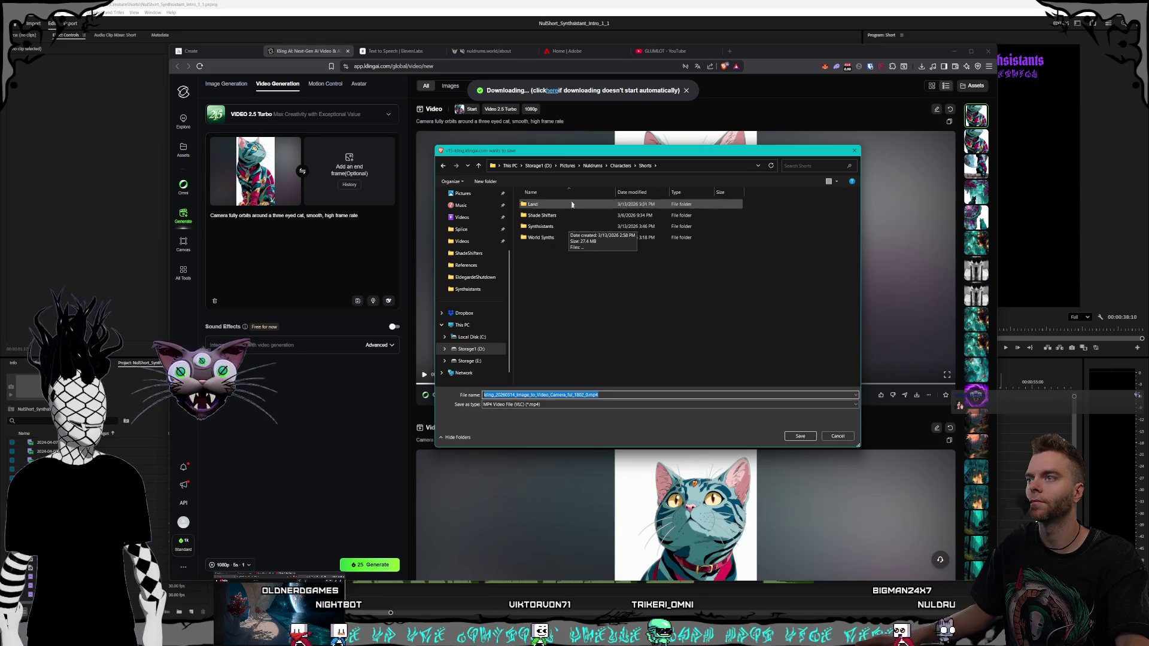
pyautogui.click(538, 165)
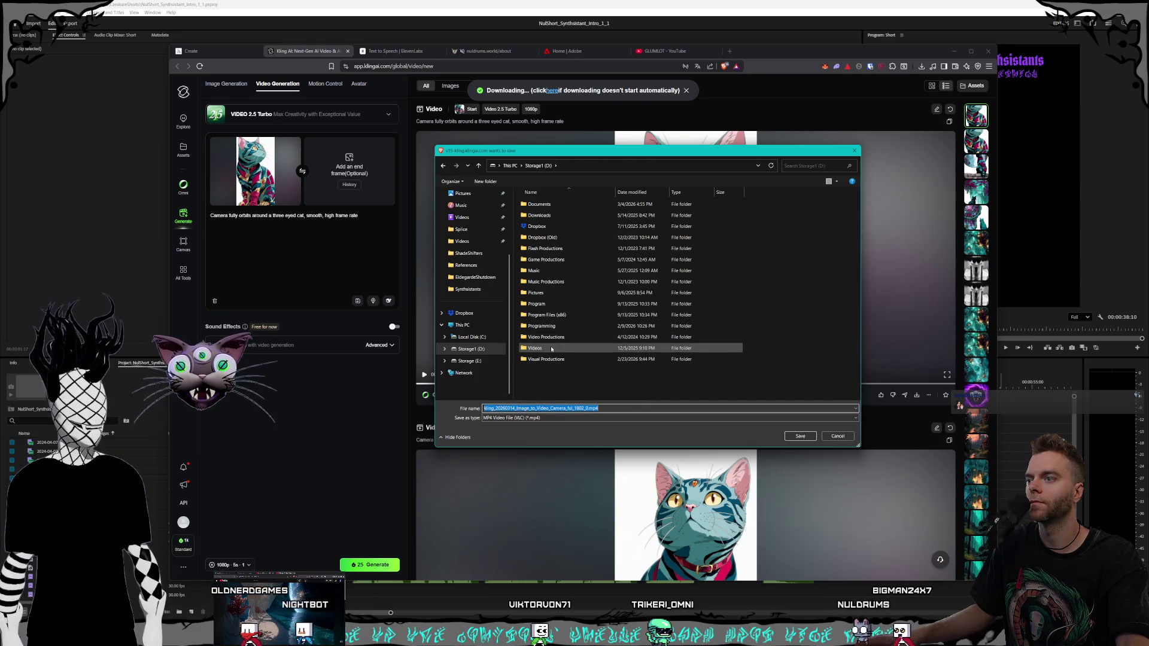
pyautogui.doubleClick(537, 347)
pyautogui.doubleClick(553, 303)
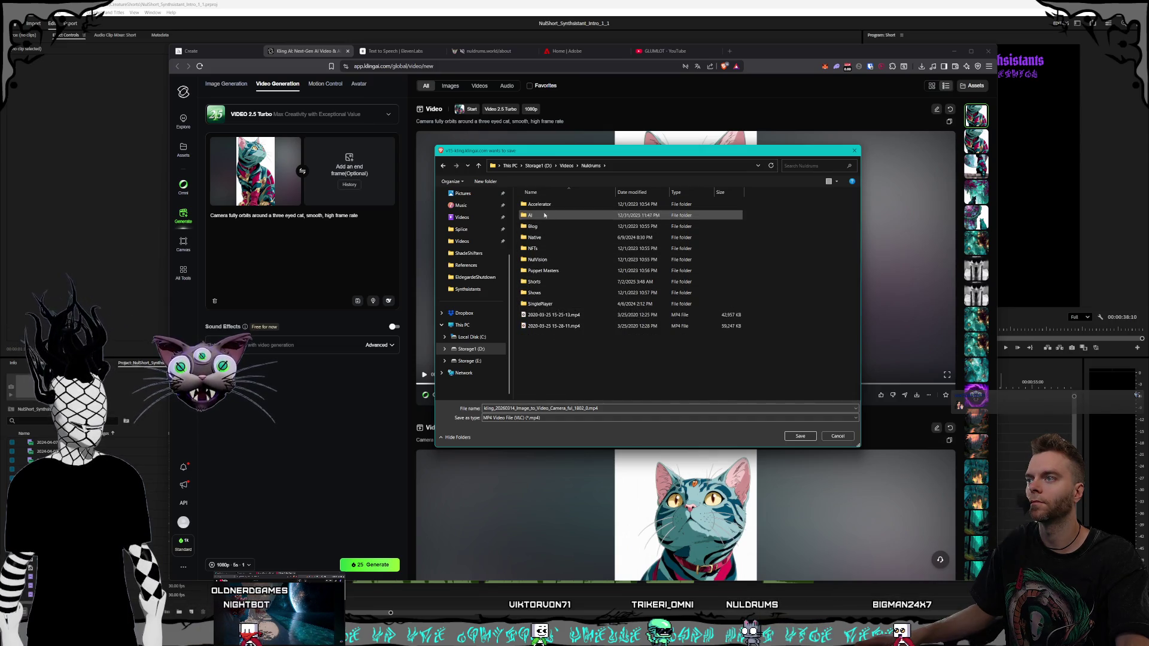
pyautogui.doubleClick(551, 282)
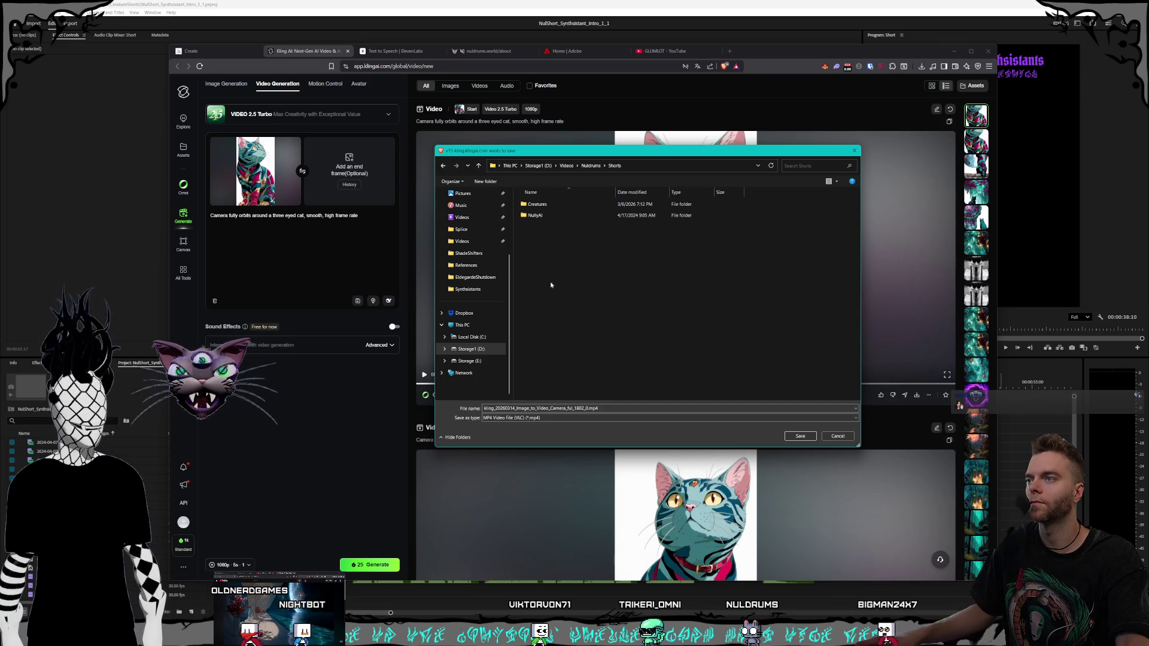
pyautogui.doubleClick(541, 205)
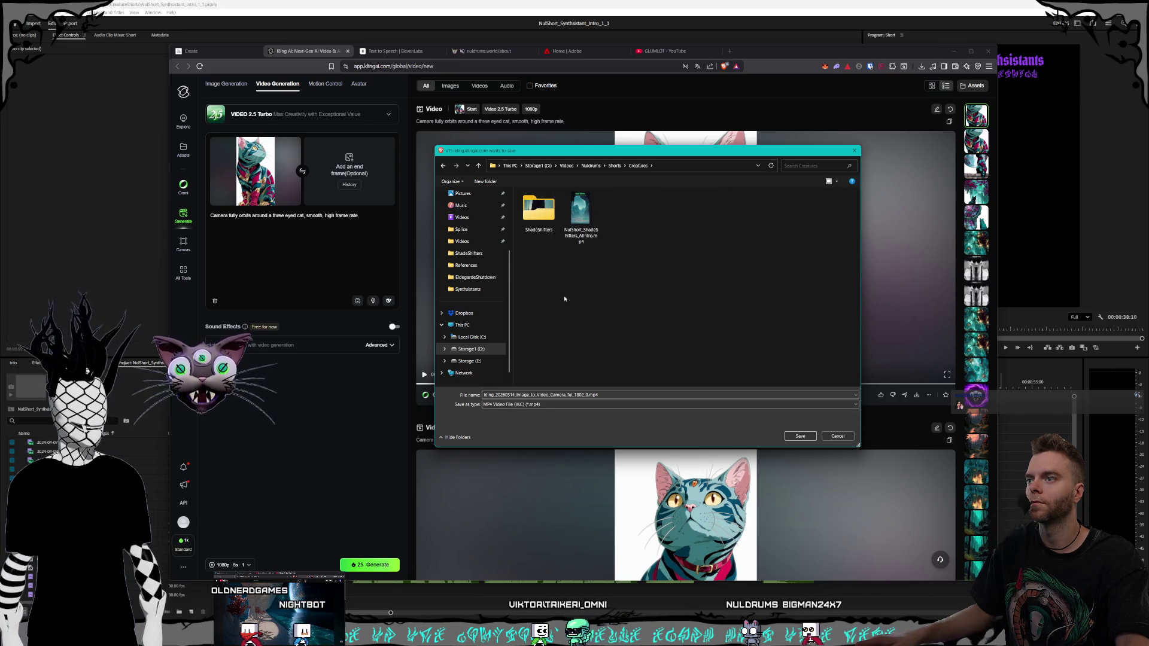
# - Create a new 'Synthsistants' folder inside Creatures and open it
pyautogui.rightClick(559, 272)
pyautogui.moveTo(602, 386)
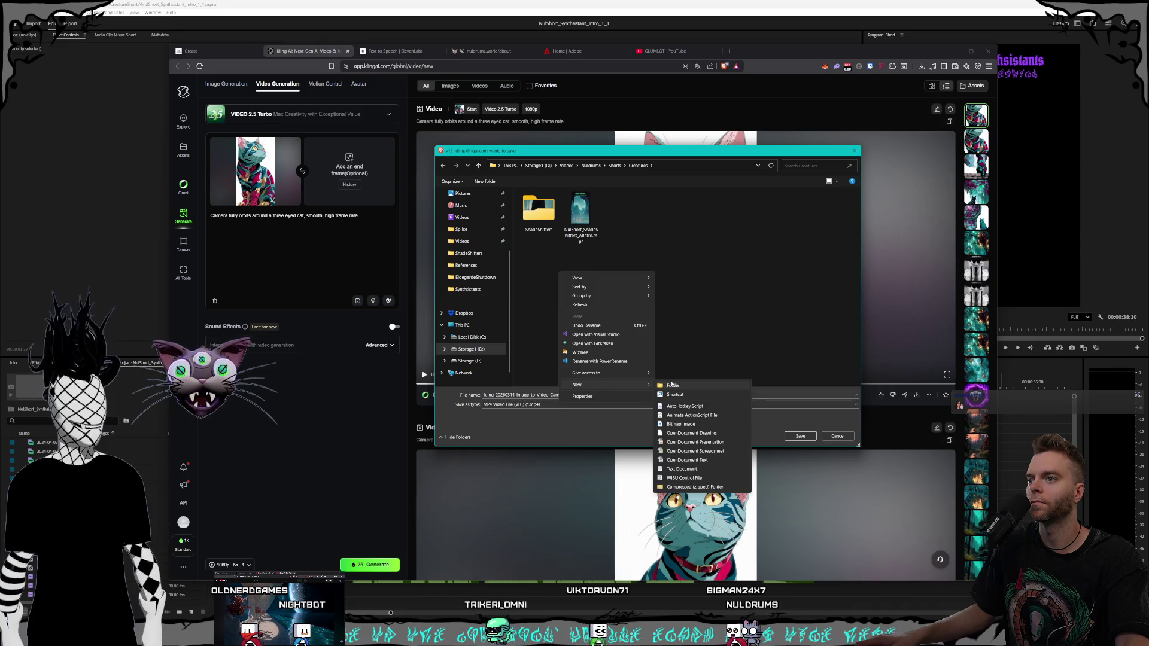
pyautogui.click(682, 391)
pyautogui.write('Synt')
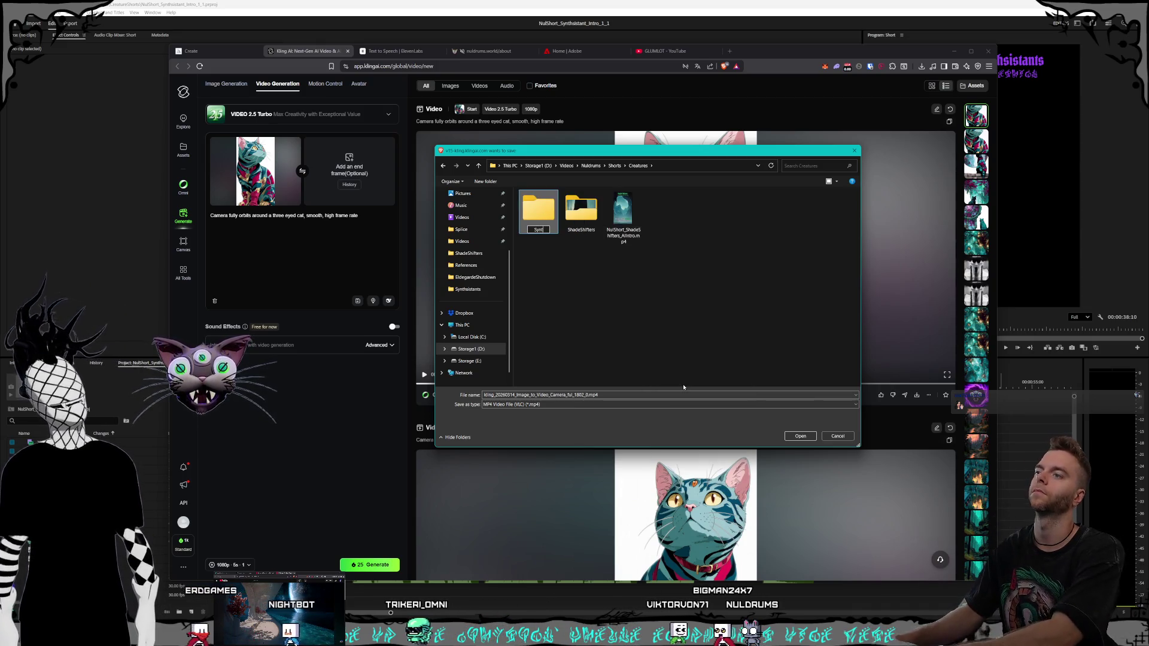
pyautogui.write('hsistants')
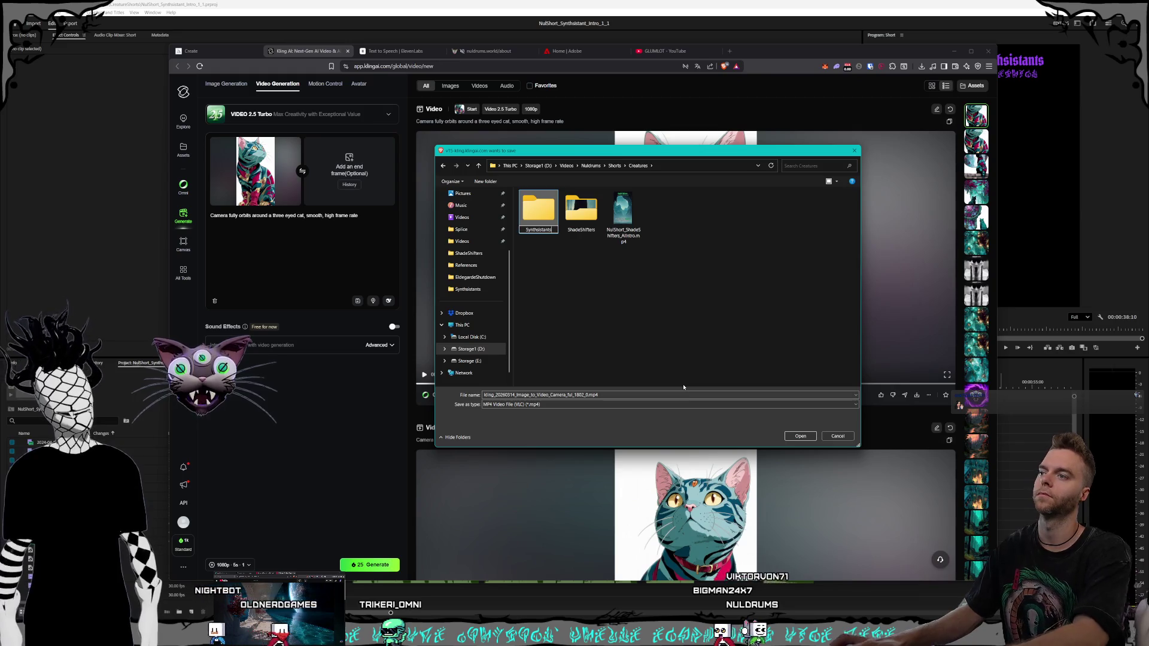
pyautogui.click(610, 288)
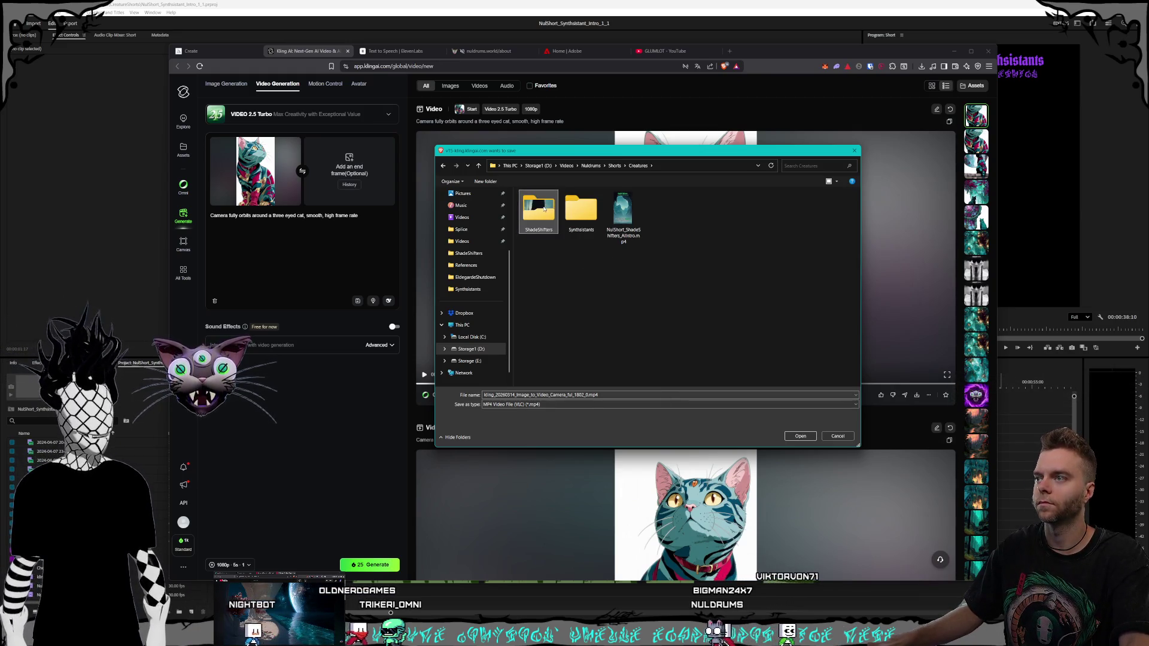
pyautogui.doubleClick(543, 207)
pyautogui.click(639, 166)
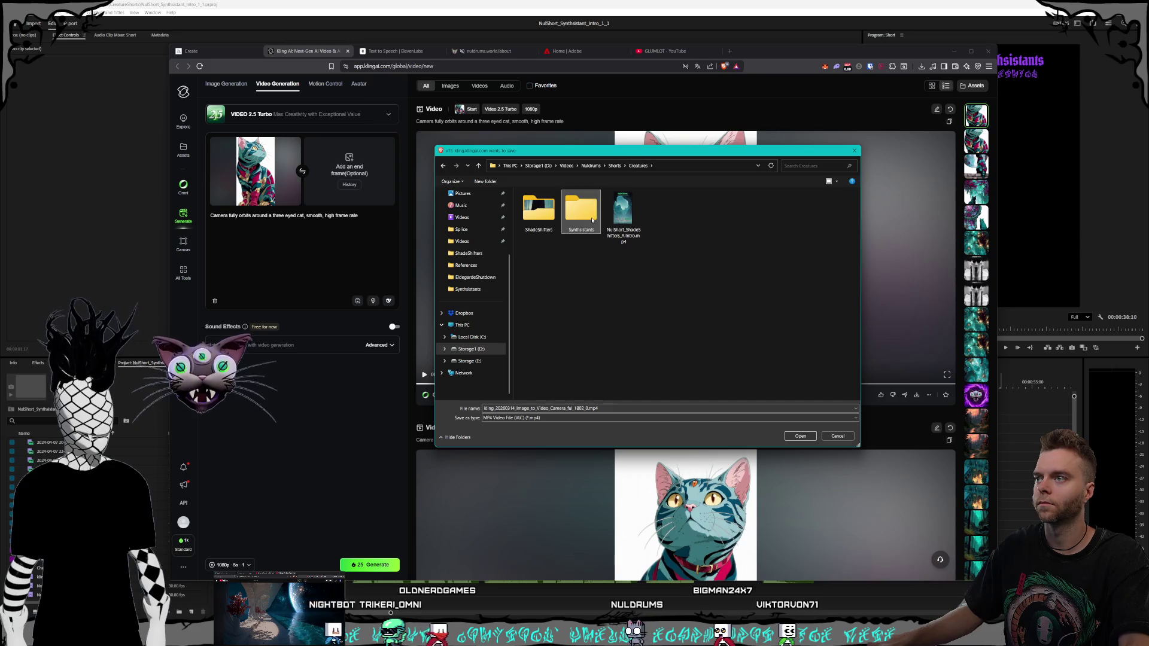
pyautogui.doubleClick(595, 209)
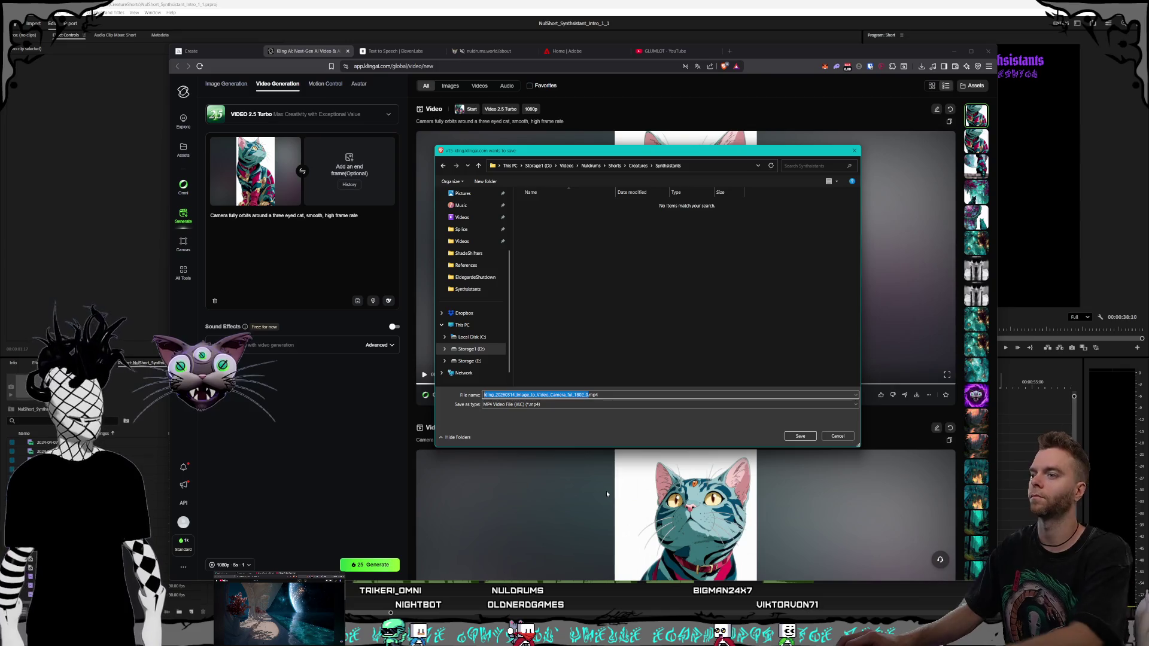
# - Save the clip as 'Nul_CreatureShort_Synthsistant_Orbit' and show it in its folder
pyautogui.write('Nul_CreatureS')
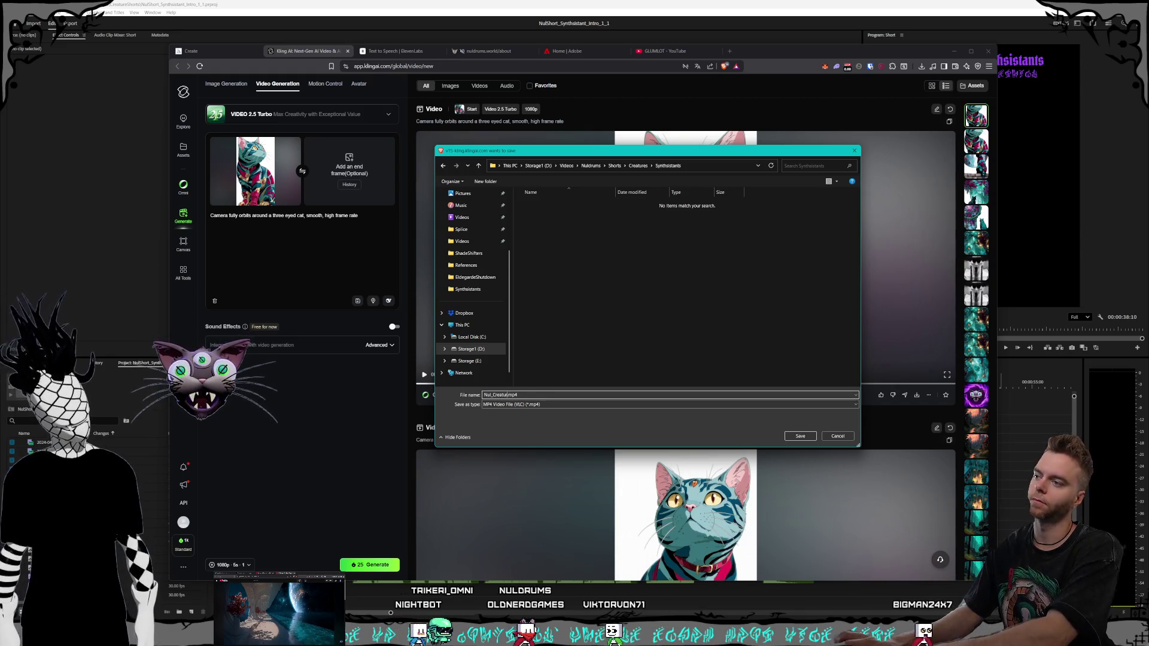
pyautogui.write('hort_')
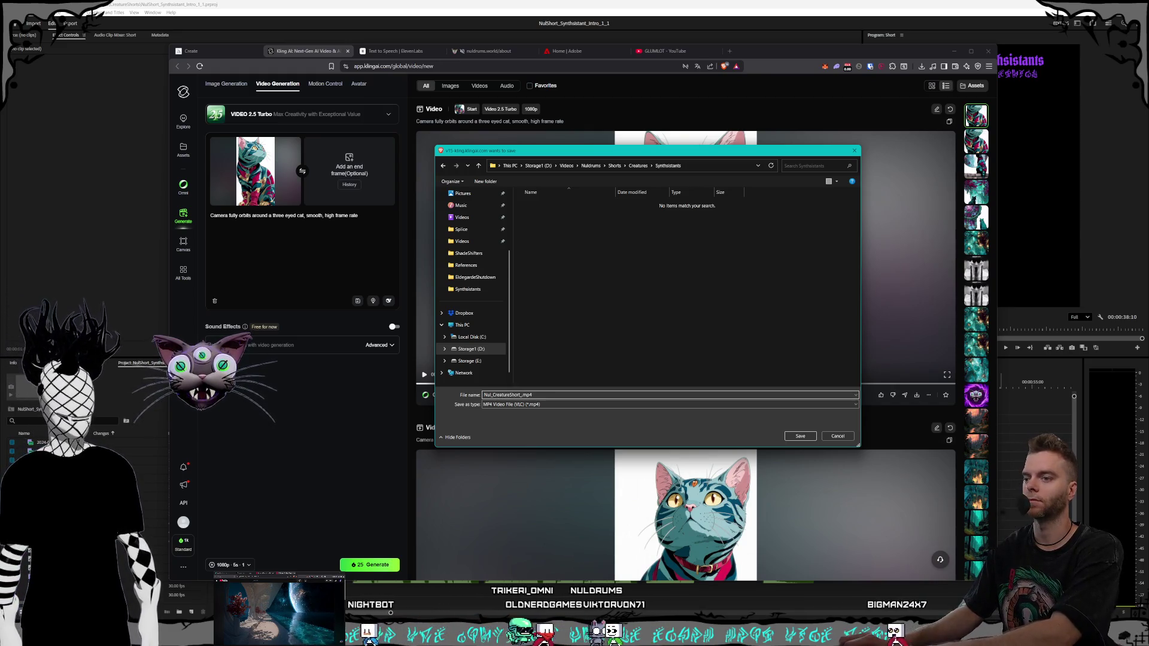
pyautogui.write('Synthsistant')
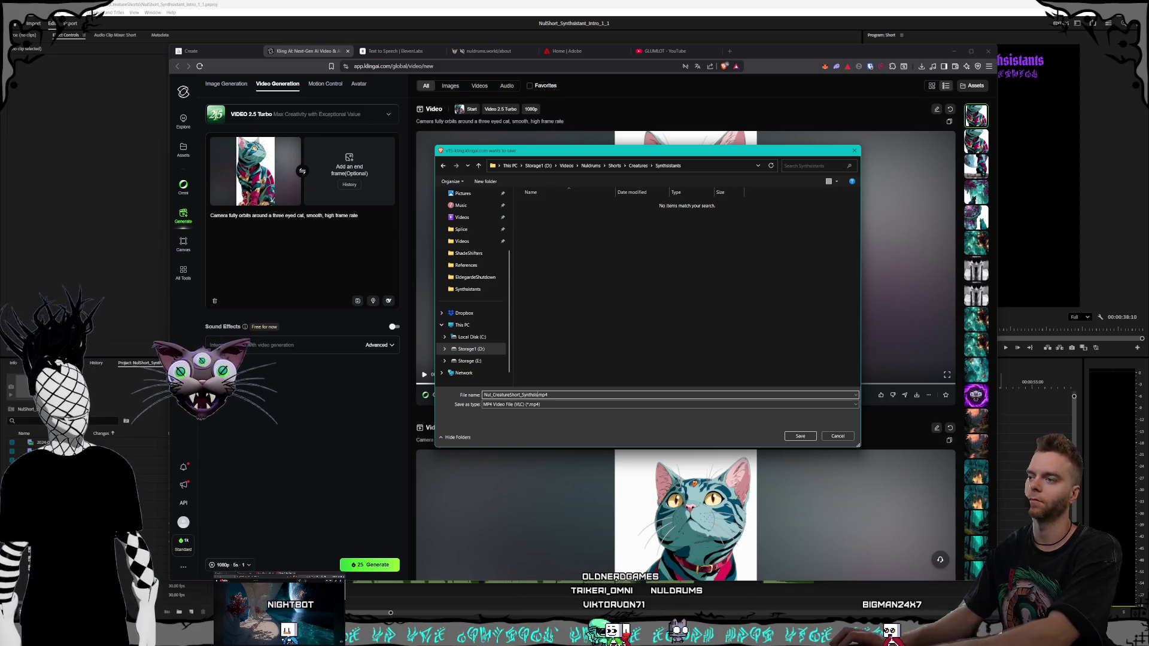
pyautogui.write('_Orbit')
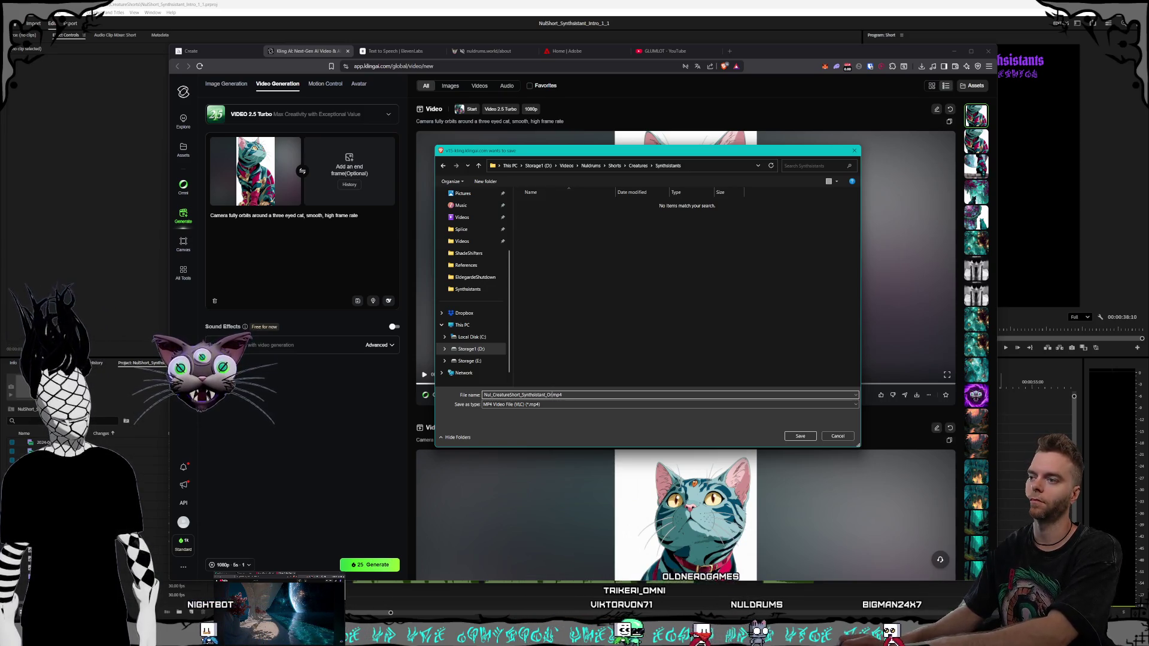
pyautogui.press('Return')
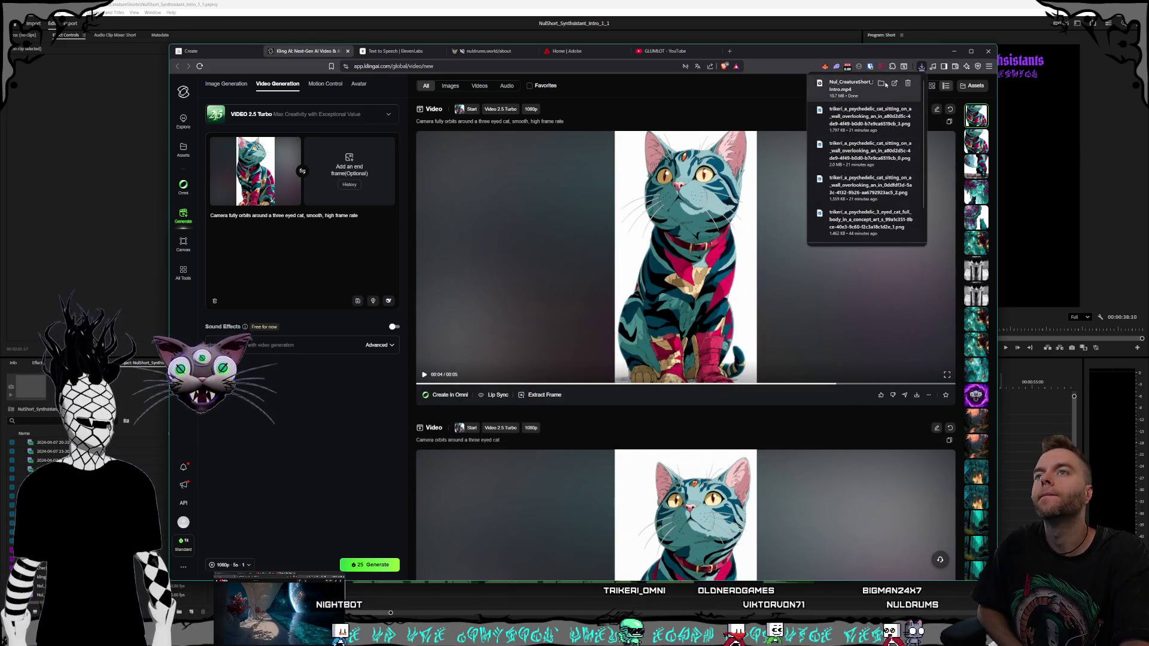
pyautogui.click(881, 82)
# - Drag the Synthsistant orbit mp4 from the Synthsistants folder onto the end of track V1
pyautogui.click(599, 2)
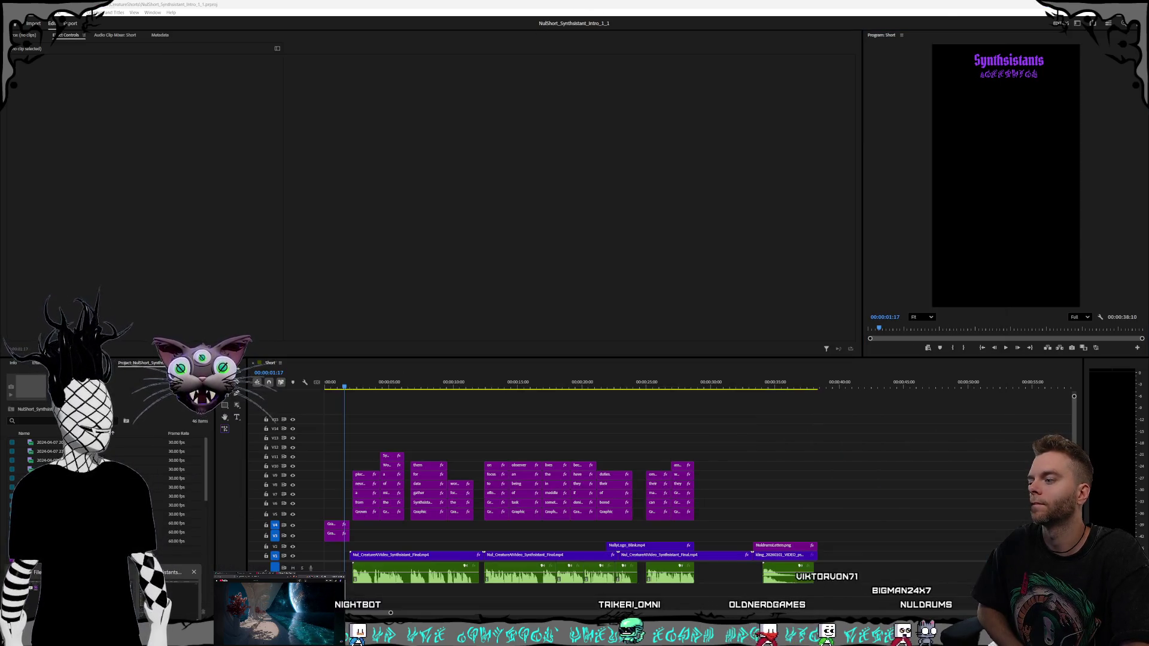
pyautogui.hotkey('alt', 'Tab')
pyautogui.moveTo(556, 94); pyautogui.dragTo(515, 41)
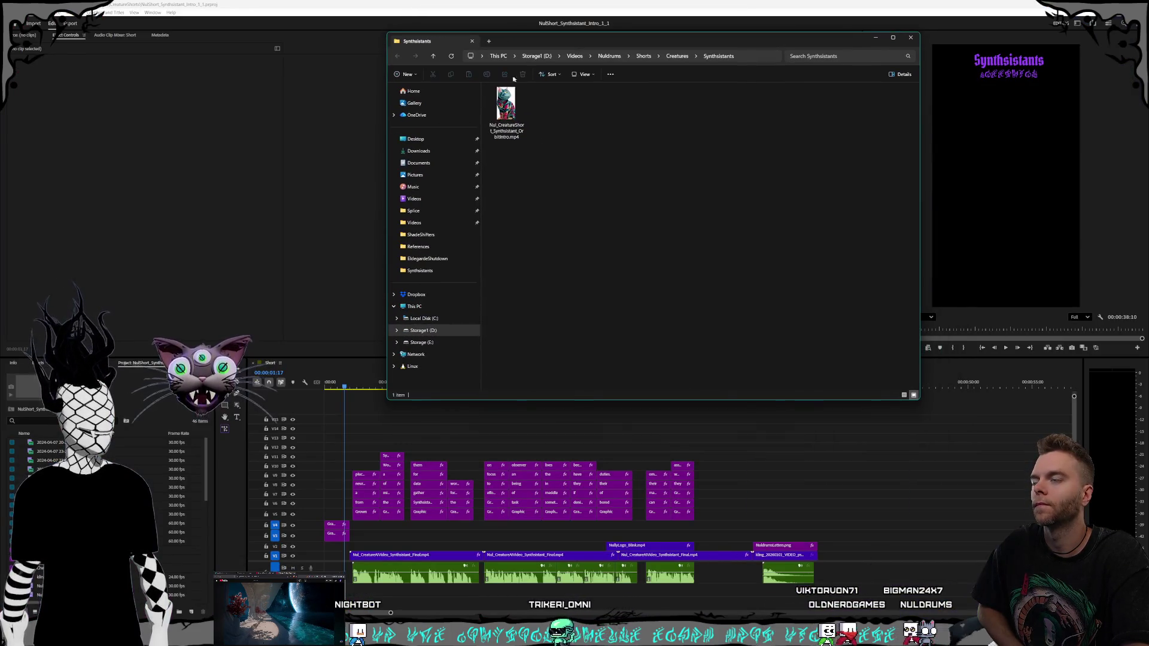
pyautogui.moveTo(506, 108)
pyautogui.mouseDown()
pyautogui.moveTo(955, 473)
pyautogui.moveTo(850, 536)
pyautogui.moveTo(854, 556)
pyautogui.mouseUp()
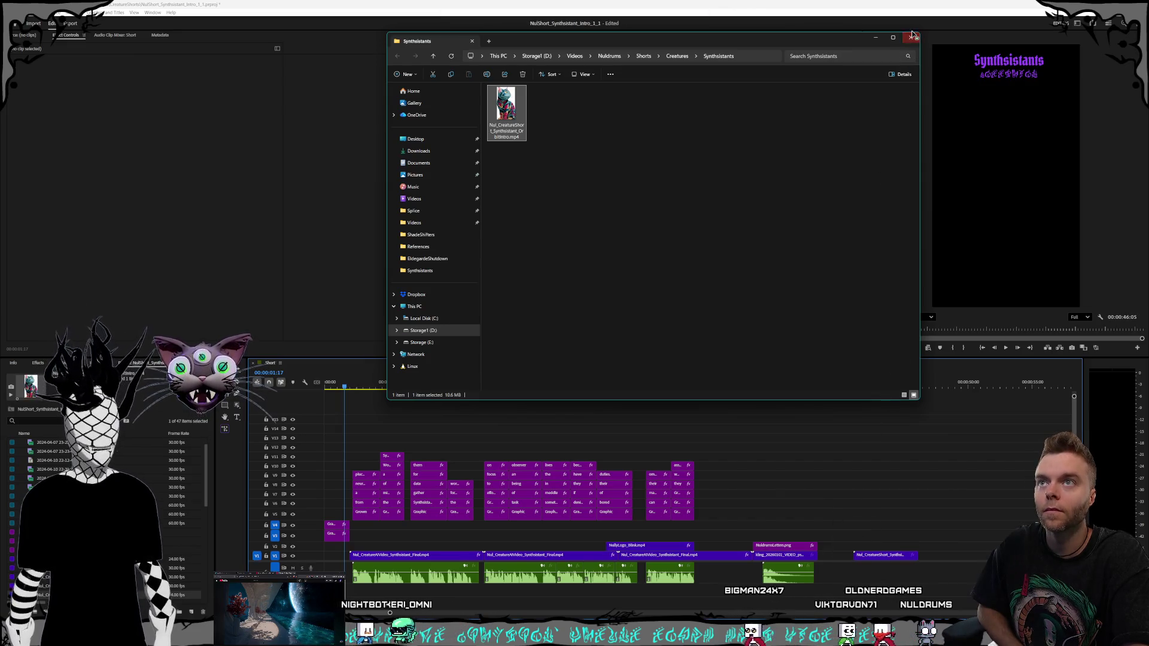
pyautogui.click(877, 39)
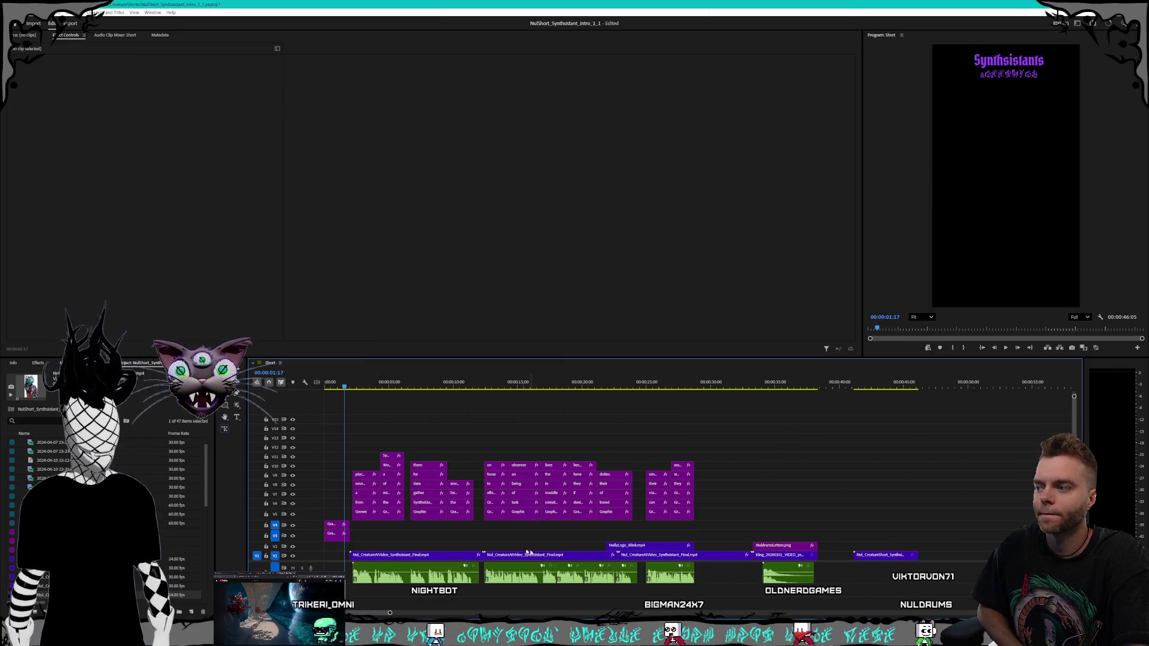
pyautogui.rightClick(890, 558)
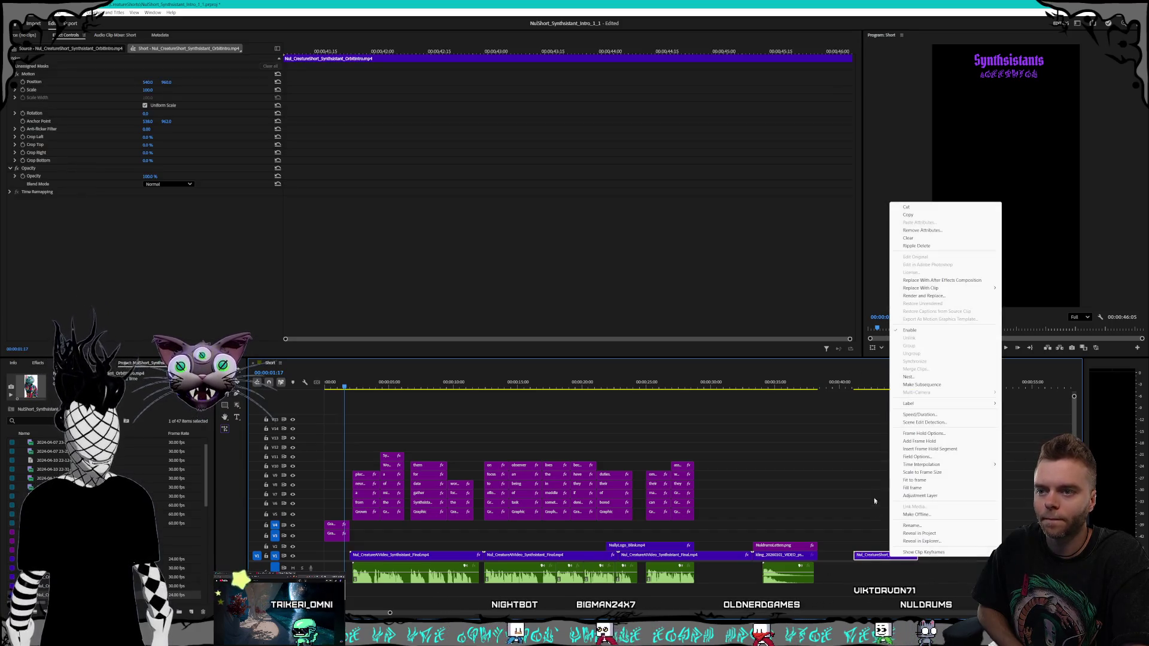
# - Speed the orbit clip up to 200%, move it to the sequence start, and play it back
pyautogui.click(919, 414)
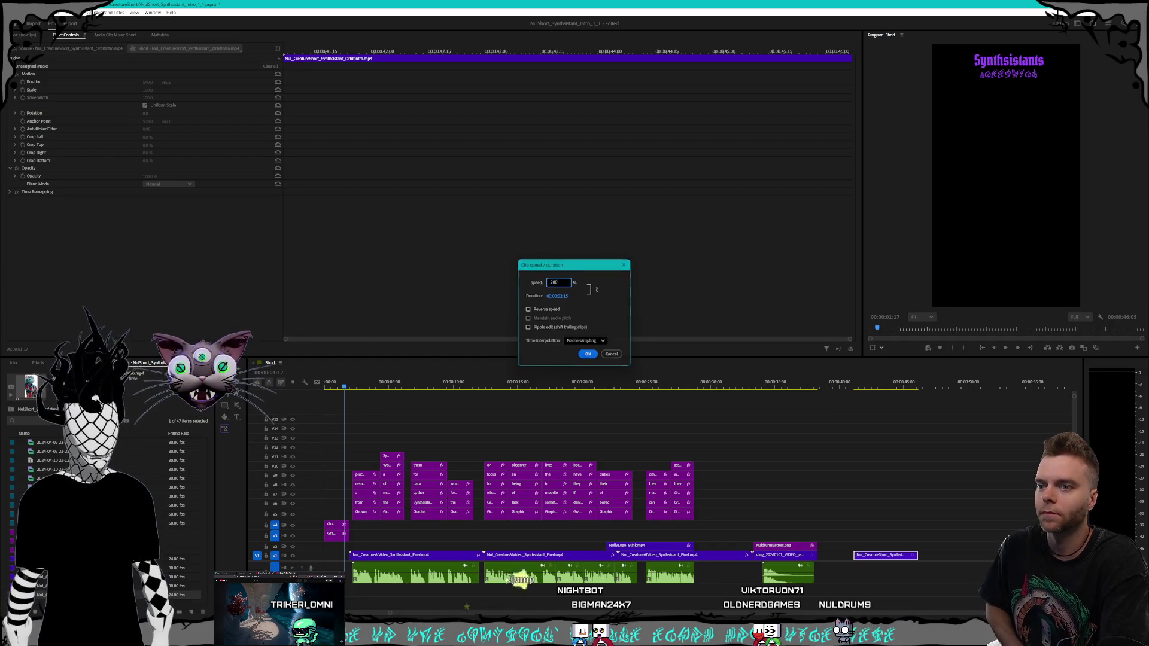
pyautogui.press('Return')
pyautogui.moveTo(628, 562)
pyautogui.mouseDown()
pyautogui.moveTo(335, 561)
pyautogui.moveTo(461, 553)
pyautogui.moveTo(335, 549)
pyautogui.moveTo(348, 546)
pyautogui.mouseUp()
pyautogui.press('space')
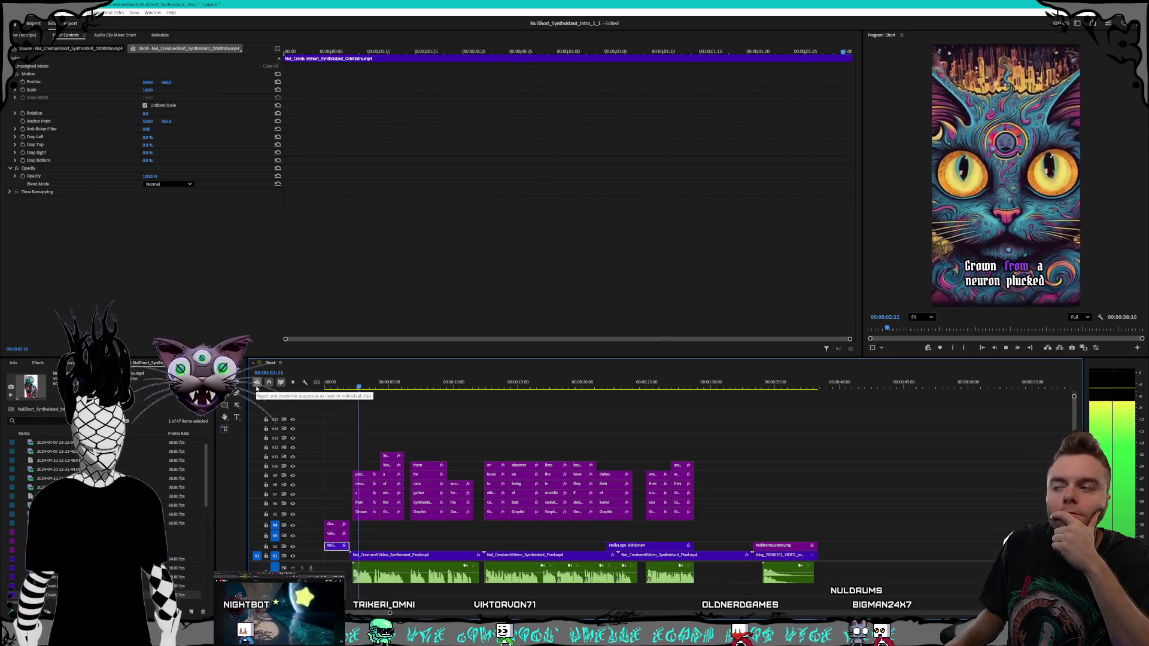
# - Replay the short from its sped-up orbit intro, then bring the Synthsistants folder forward
pyautogui.click(328, 386)
pyautogui.press('space')
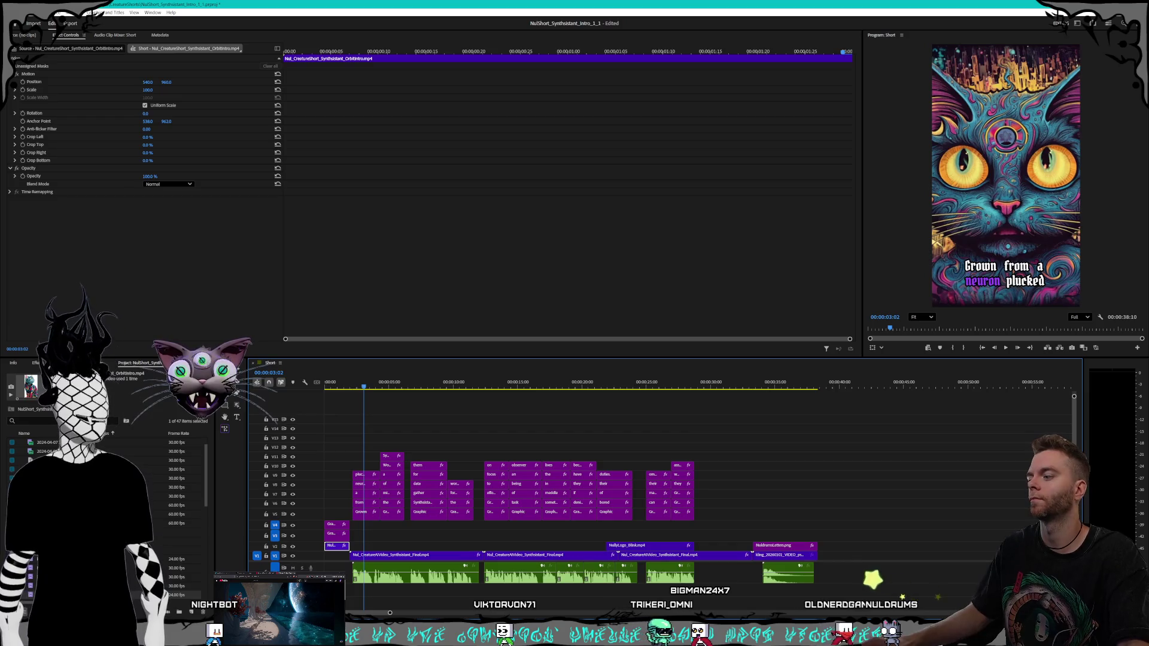
pyautogui.hotkey('alt', 'Tab')
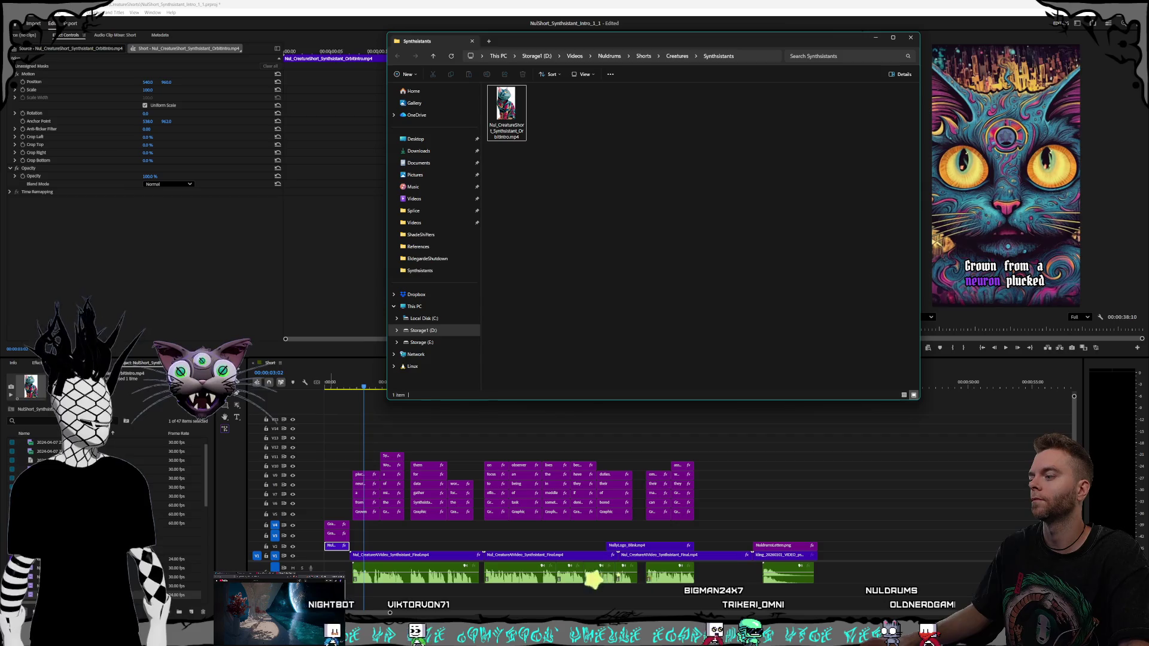
# - Change the short V2 clip's speed and trim it to a new length
pyautogui.click(299, 261)
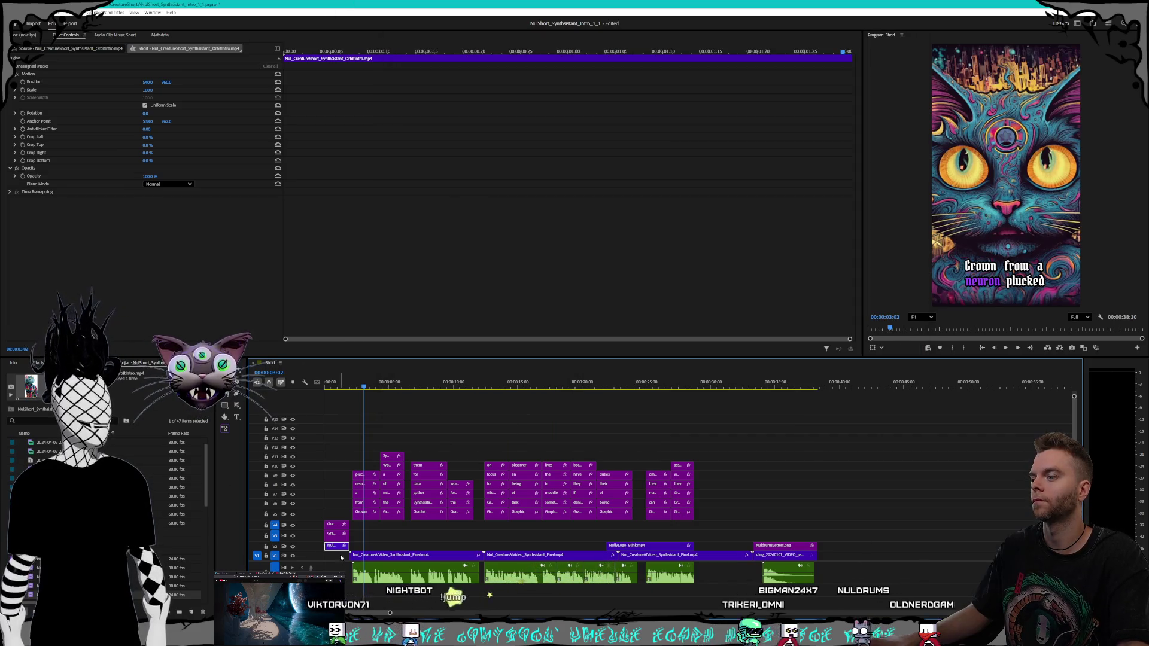
pyautogui.rightClick(336, 546)
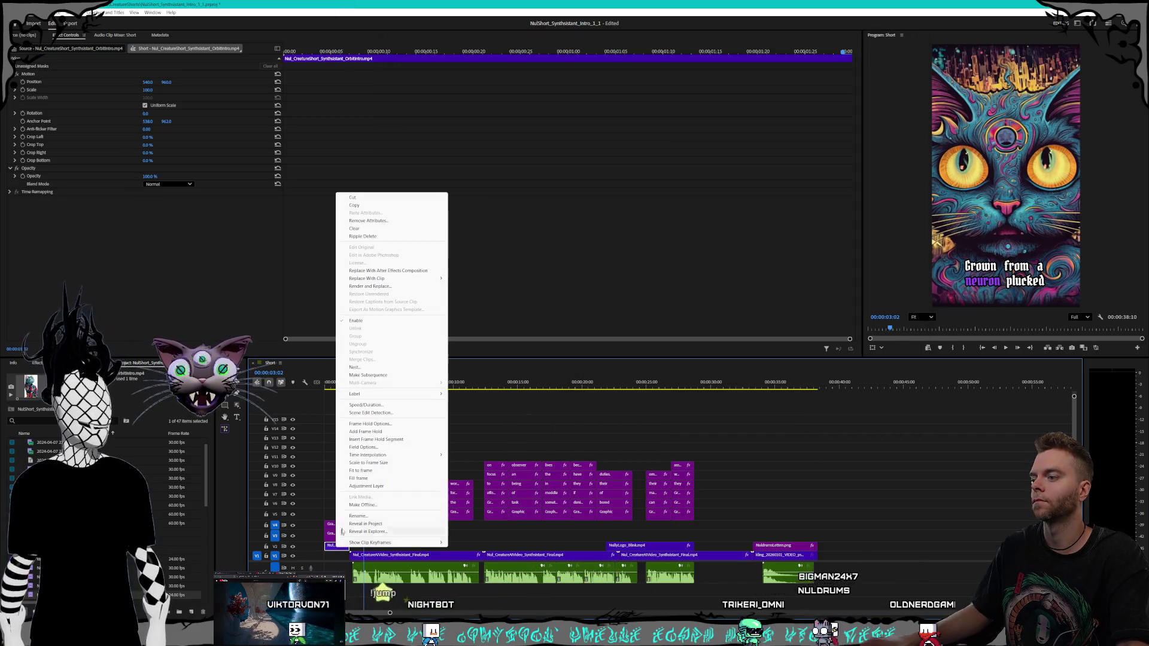
pyautogui.click(378, 408)
pyautogui.press('Return')
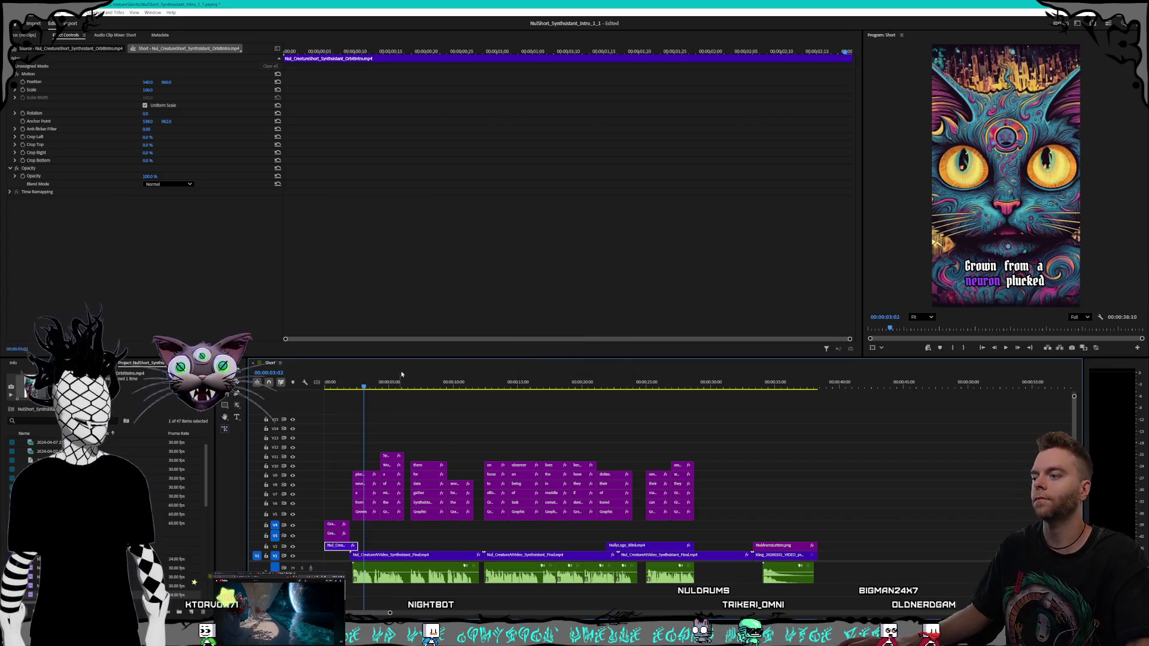
pyautogui.moveTo(349, 546); pyautogui.dragTo(352, 546)
# - Play the short from the beginning to review the edit
pyautogui.press('Home')
pyautogui.press('space')
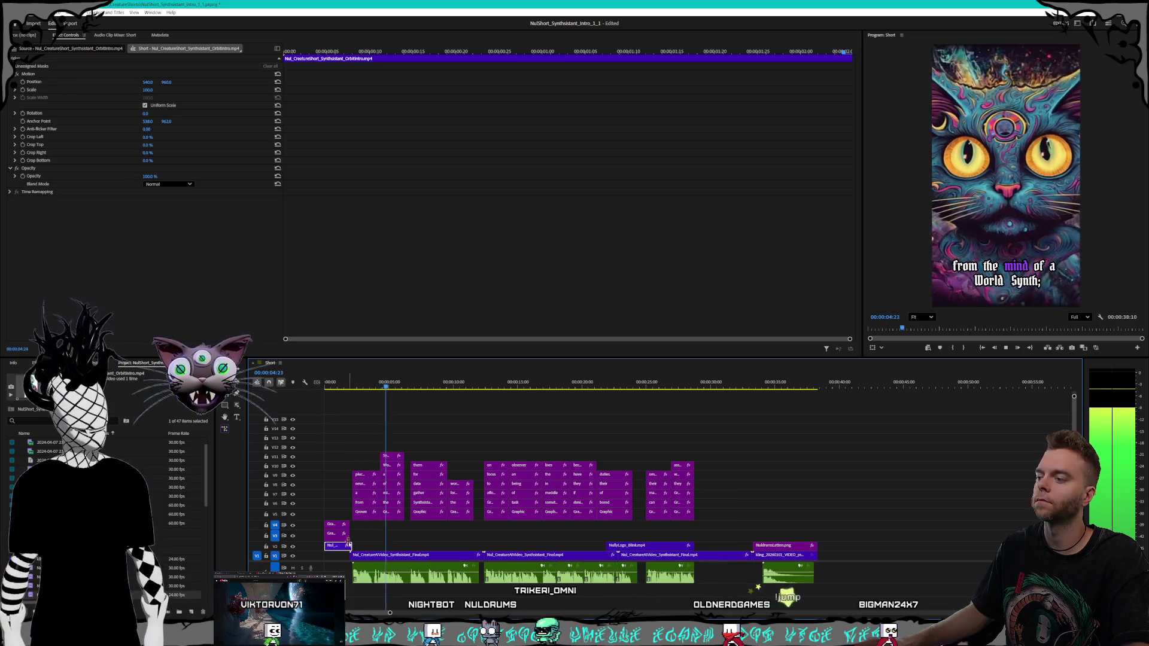
pyautogui.click(352, 395)
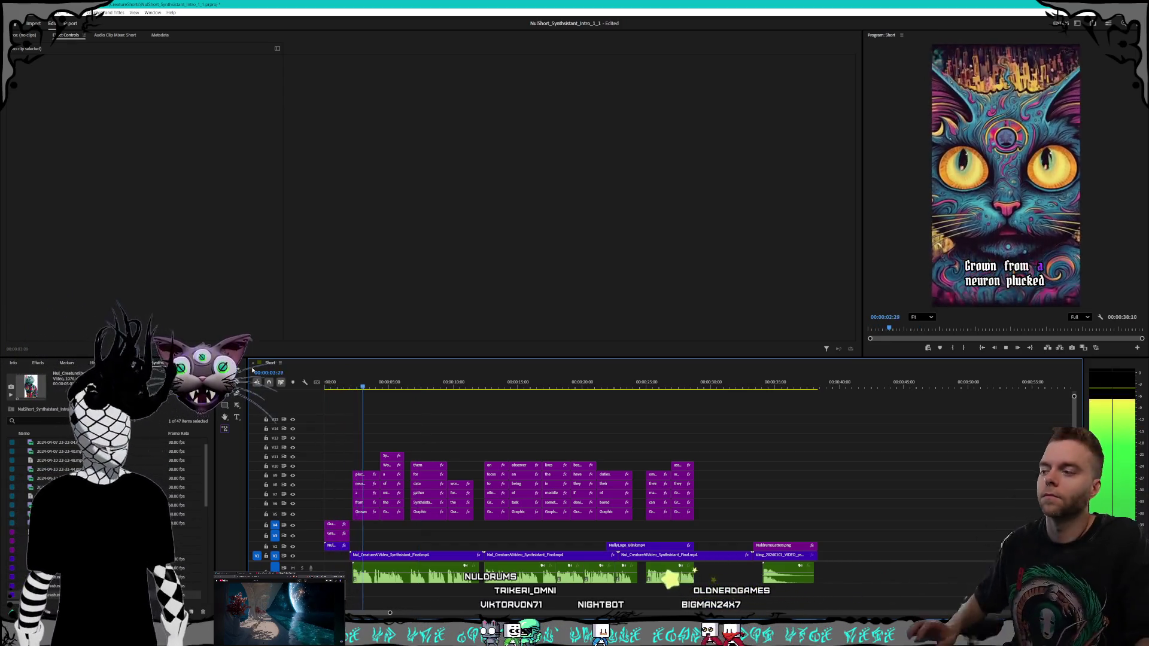
pyautogui.click(338, 388)
pyautogui.press('space')
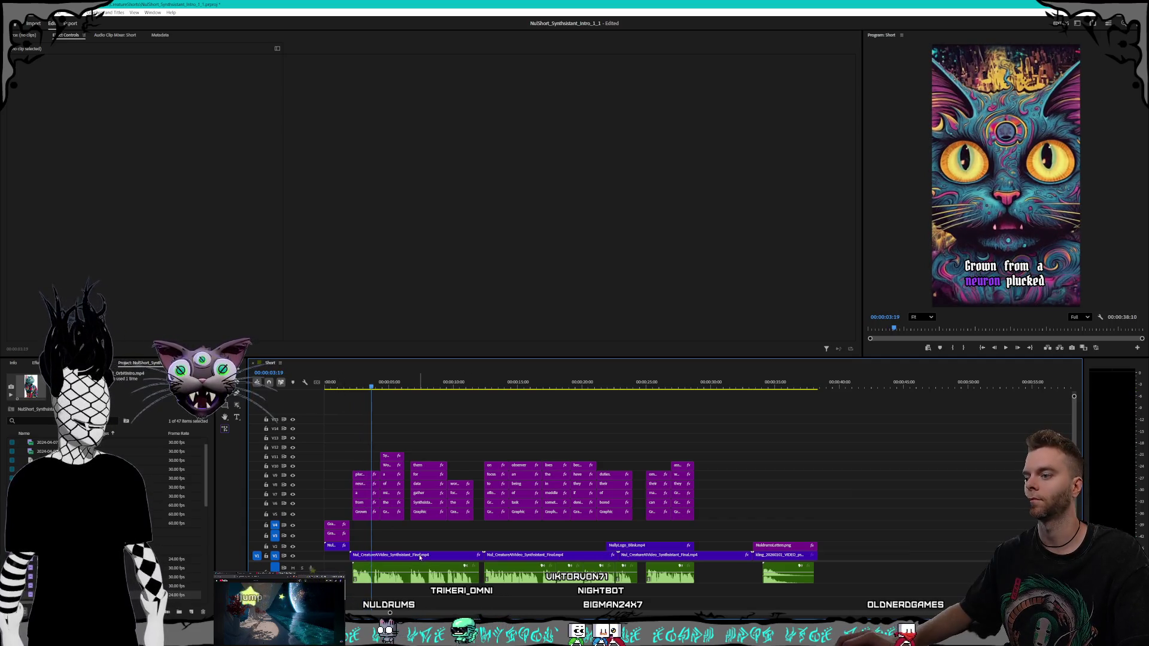
# - Delete the first V1 clip and return to the Kling AI video page
pyautogui.click(419, 555)
pyautogui.press('Delete')
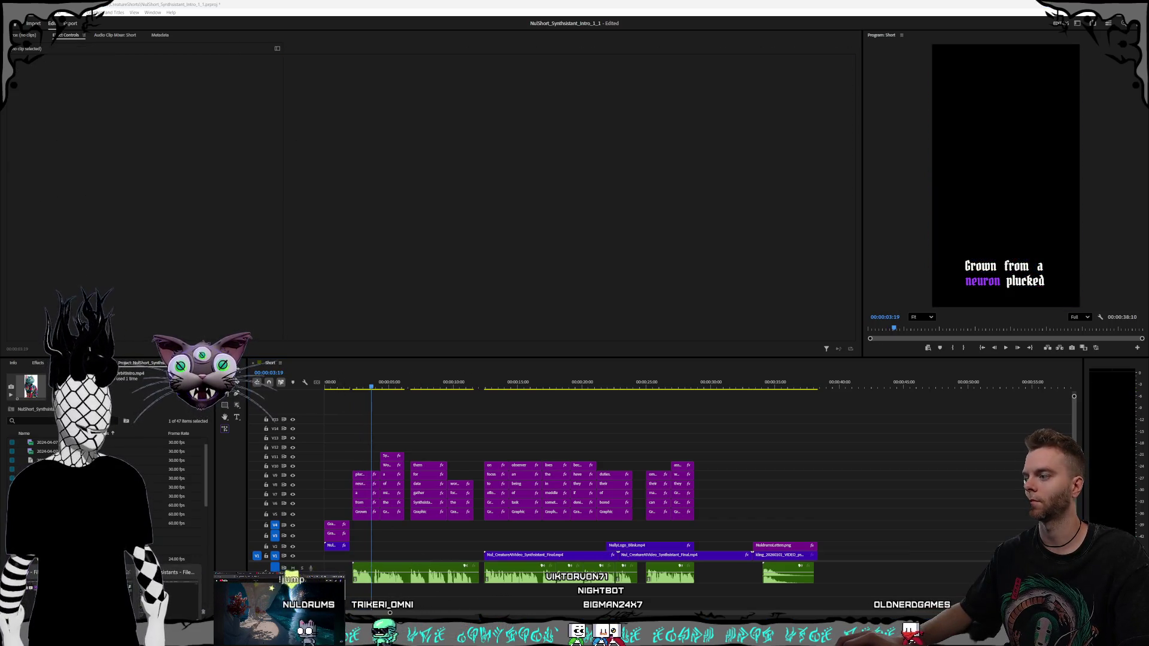
pyautogui.hotkey('alt', 'Tab')
pyautogui.click(610, 372)
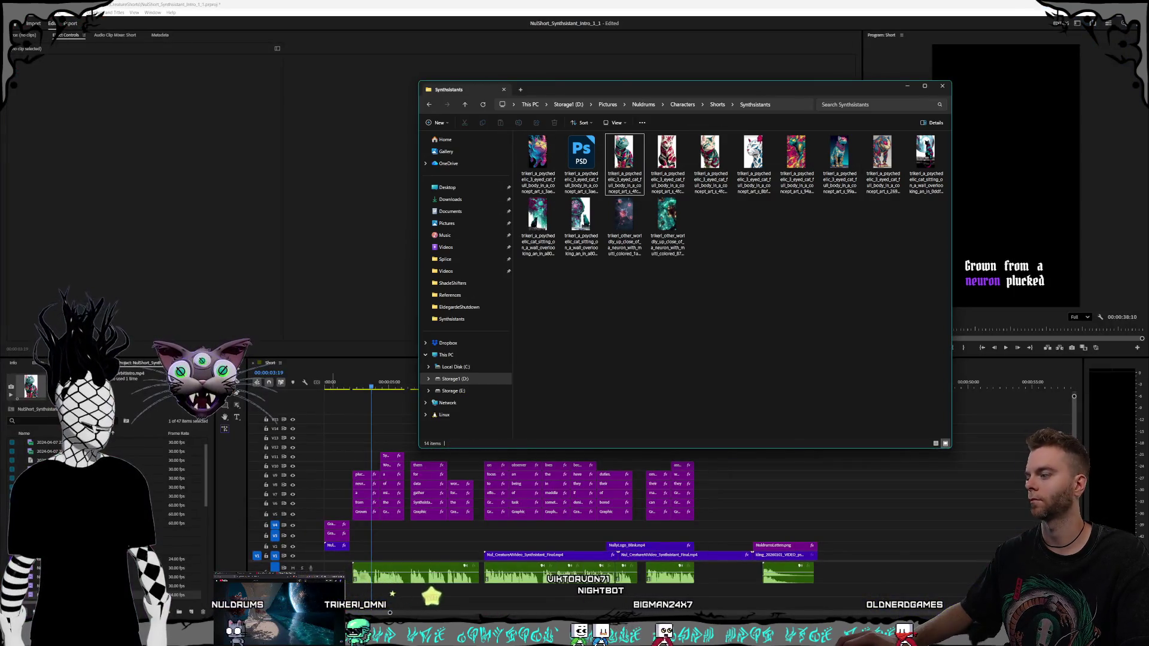
pyautogui.hotkey('alt', 'Tab')
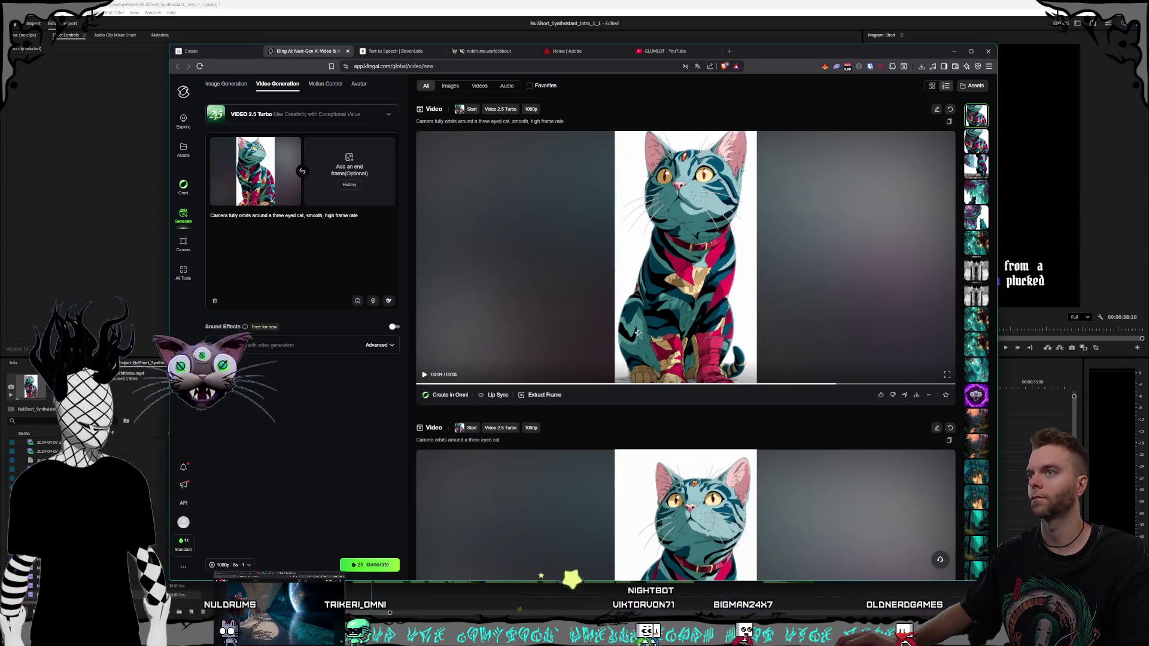
# - Download the cat-in-front-of-portal video as ObservingThroughPortal.mp4
pyautogui.scroll(-10, 638, 333)
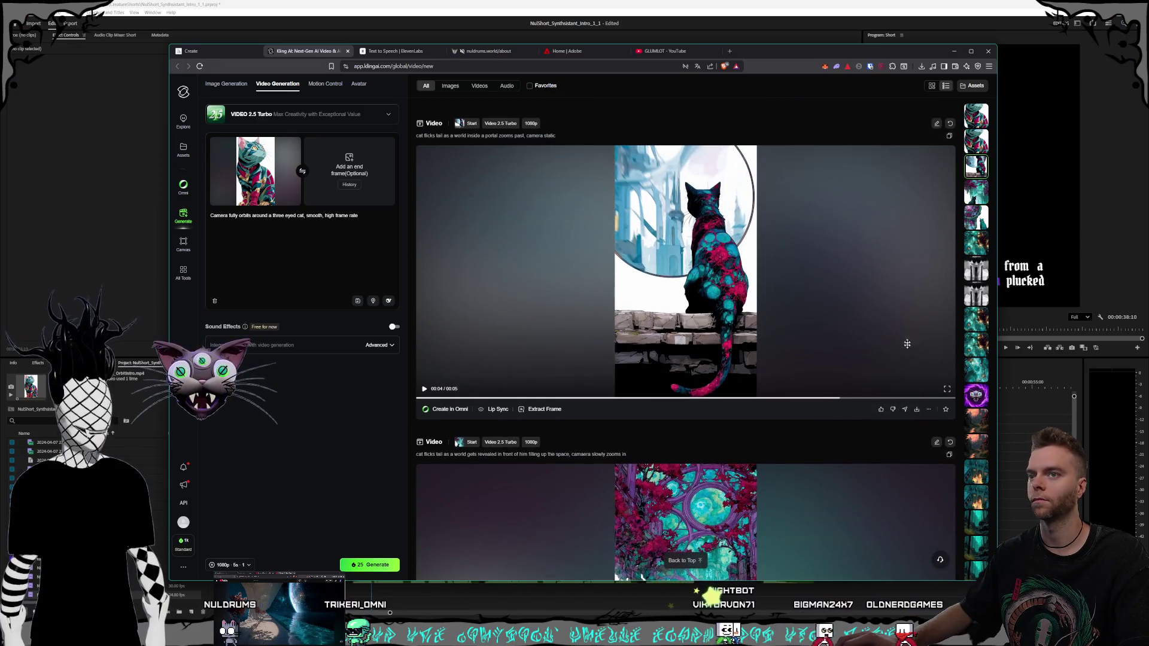
pyautogui.click(915, 410)
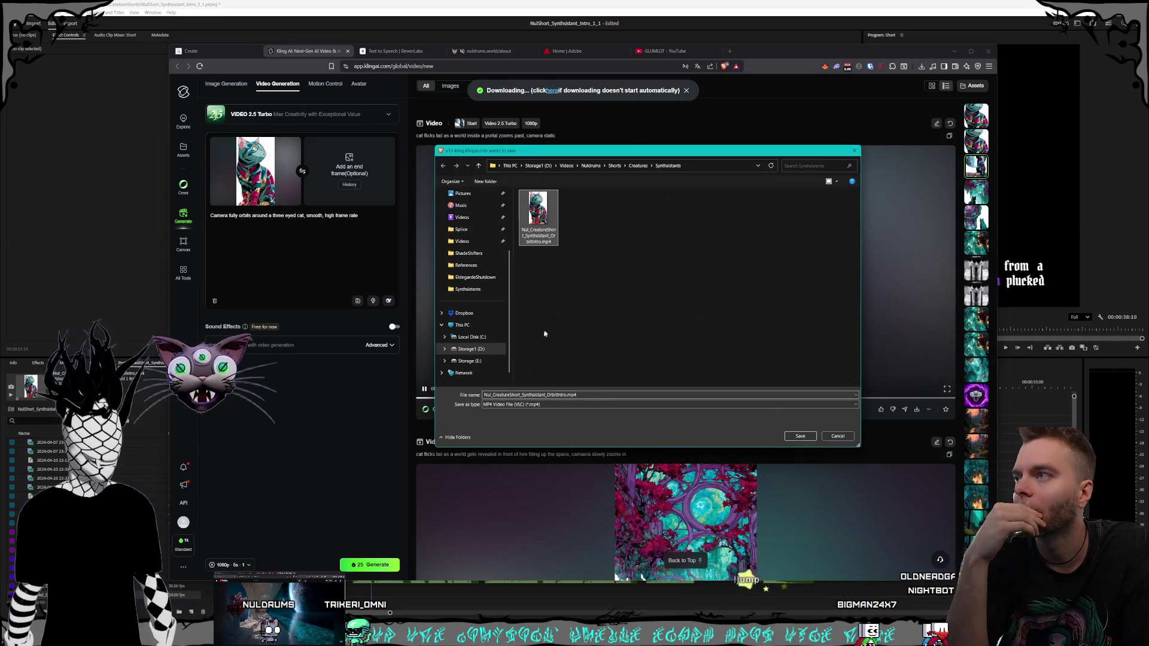
pyautogui.click(548, 395)
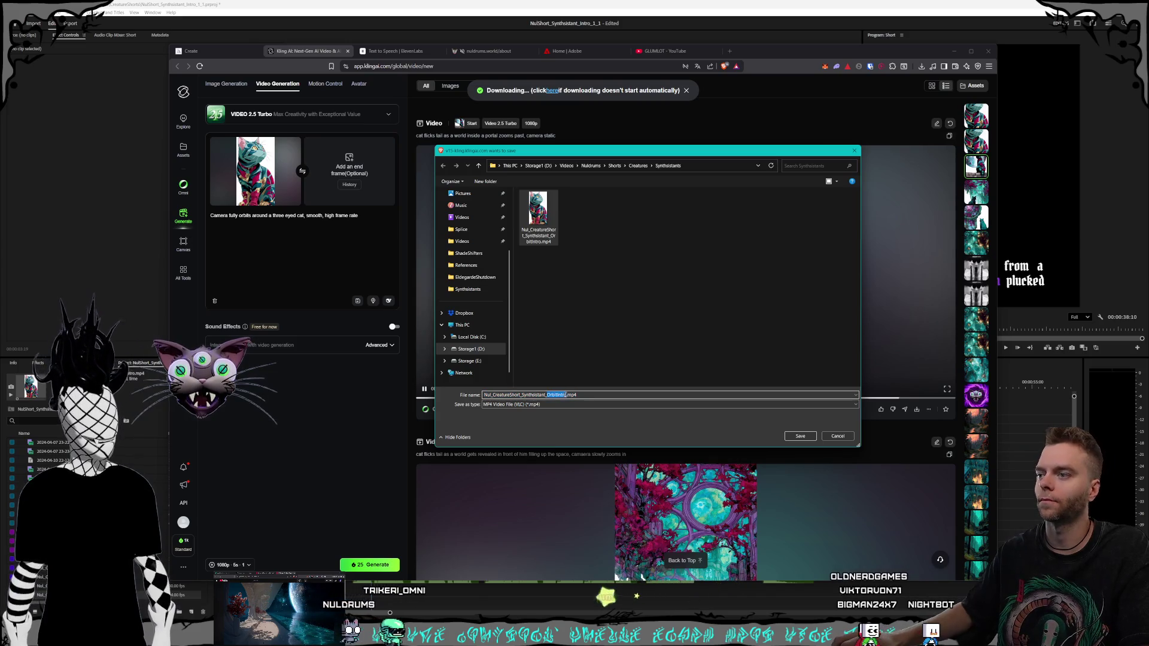
pyautogui.write('C')
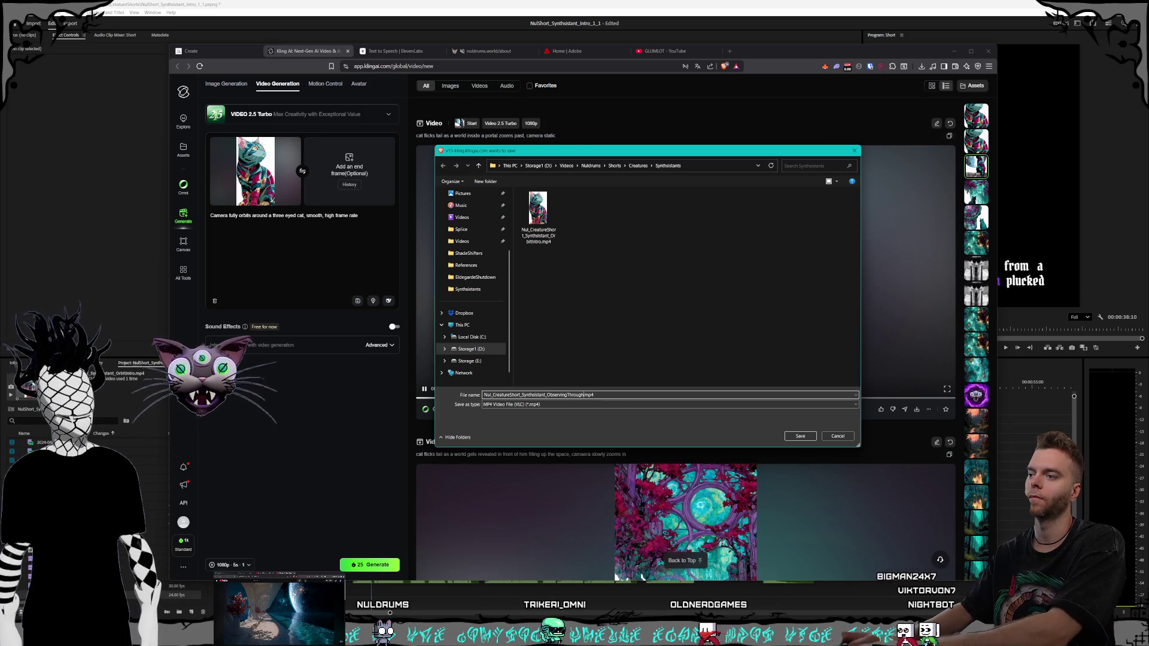
pyautogui.press('Return')
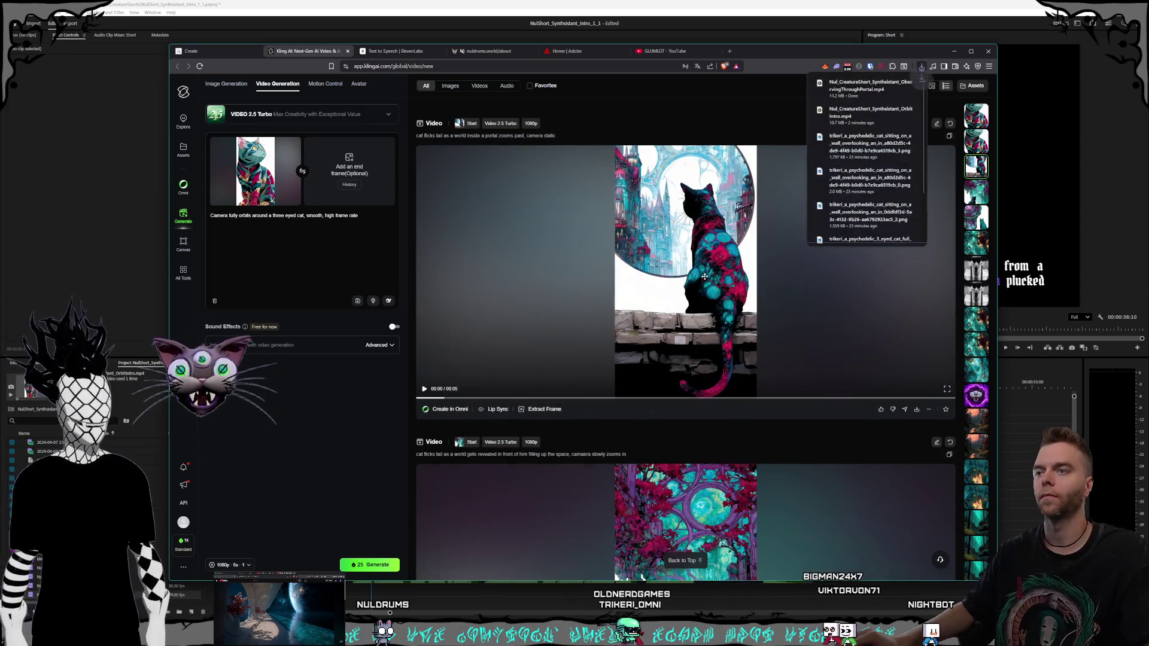
# - Download the interdimensional clock cat video as WorldFalling.mp4 without replacing OrbitIntro
pyautogui.scroll(-3, 778, 283)
pyautogui.scroll(2, 778, 283)
pyautogui.scroll(3, 778, 283)
pyautogui.scroll(-6, 781, 327)
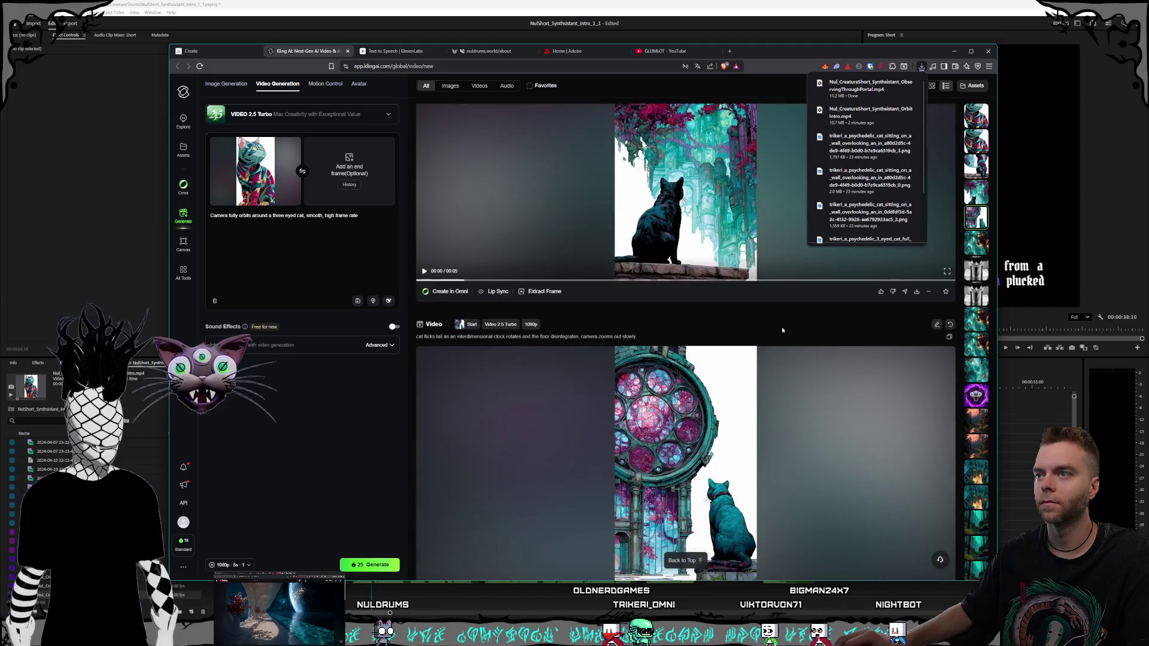
pyautogui.scroll(1, 809, 361)
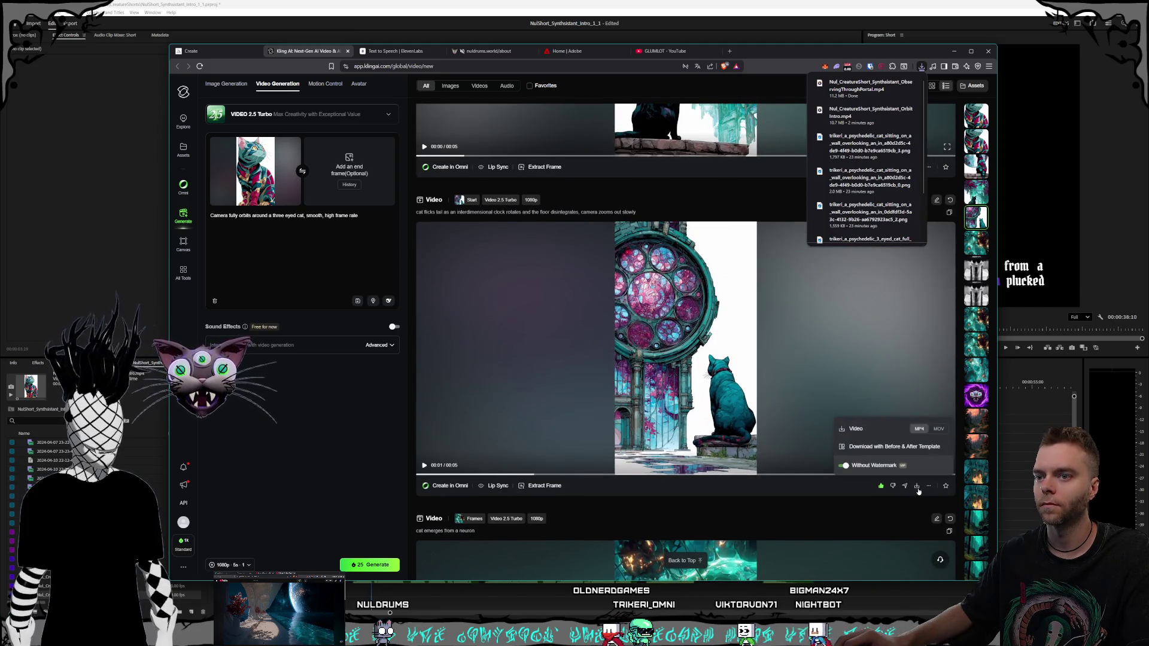
pyautogui.click(917, 486)
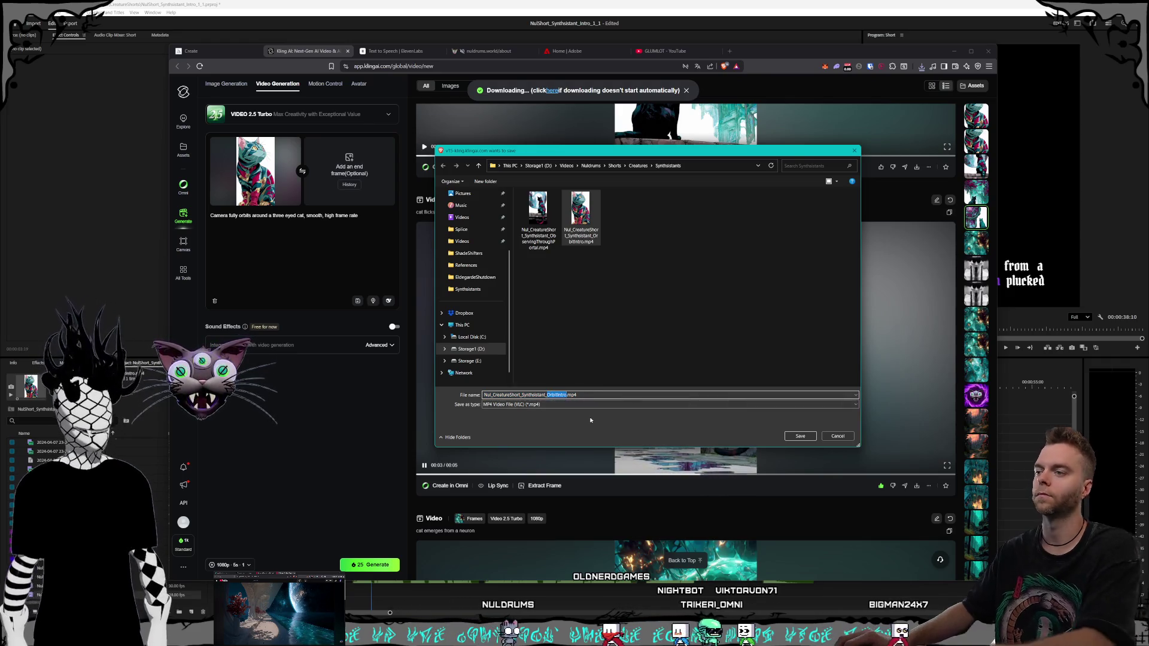
pyautogui.press('Return')
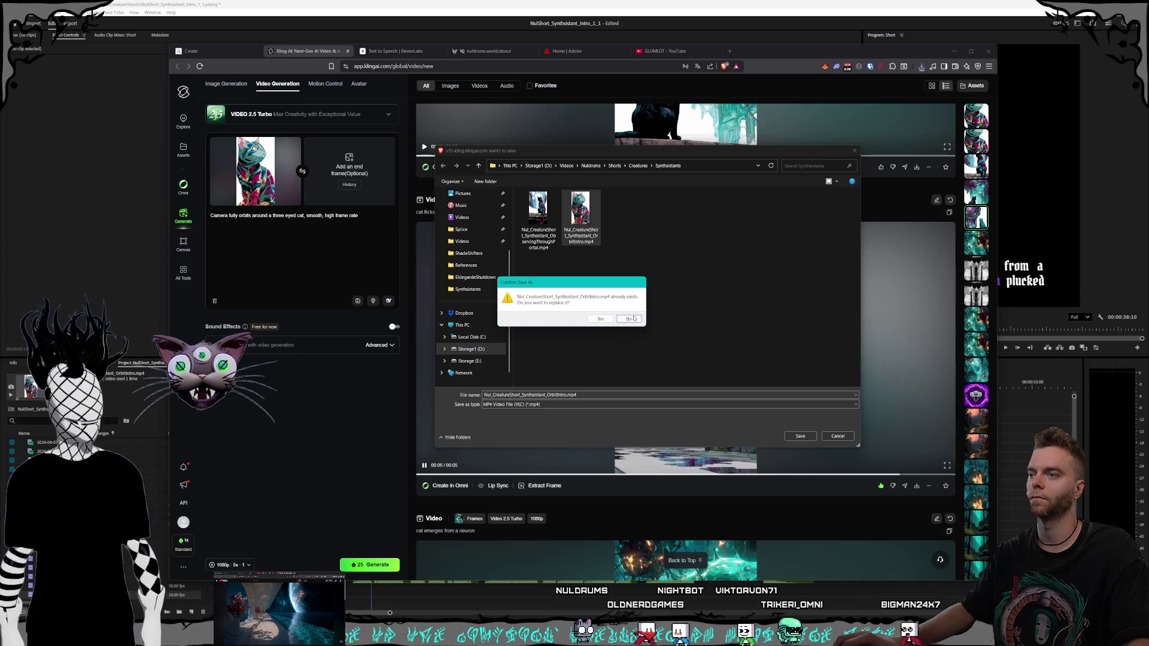
pyautogui.click(628, 319)
pyautogui.doubleClick(557, 395)
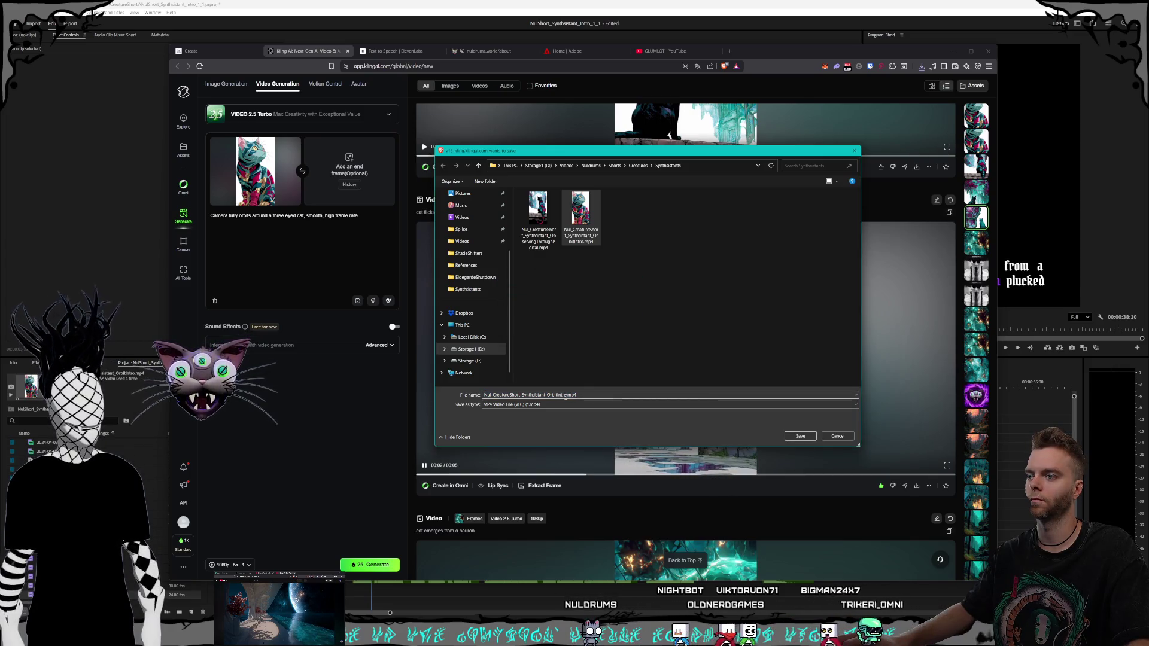
pyautogui.write('WorldFall')
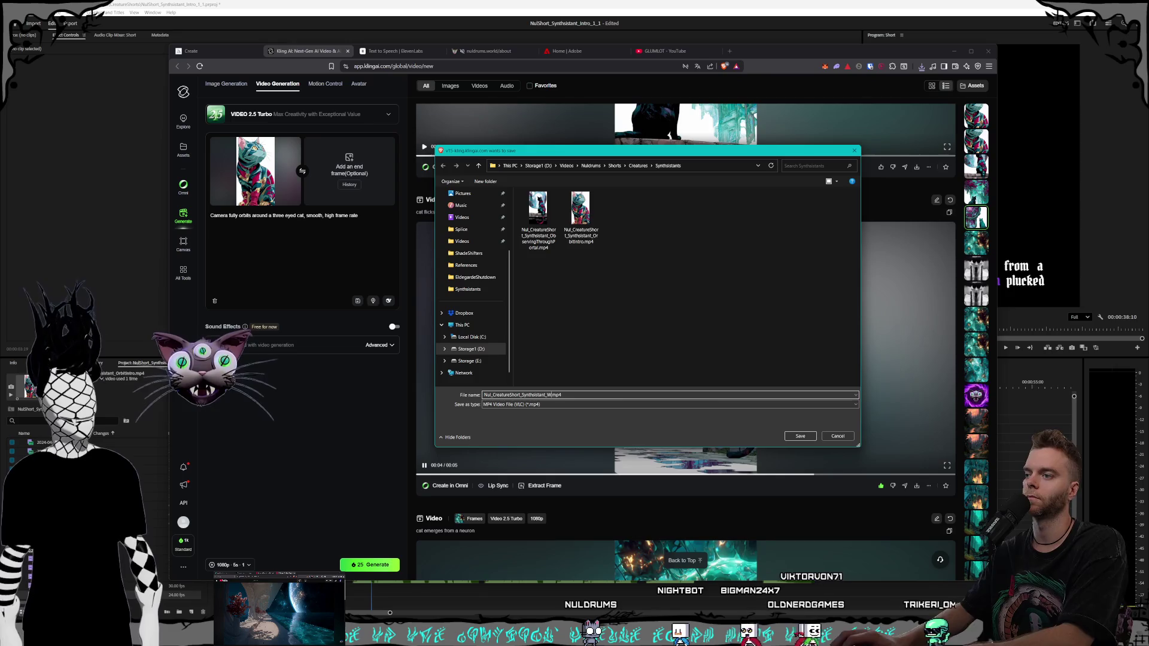
pyautogui.write('ing')
pyautogui.press('Return')
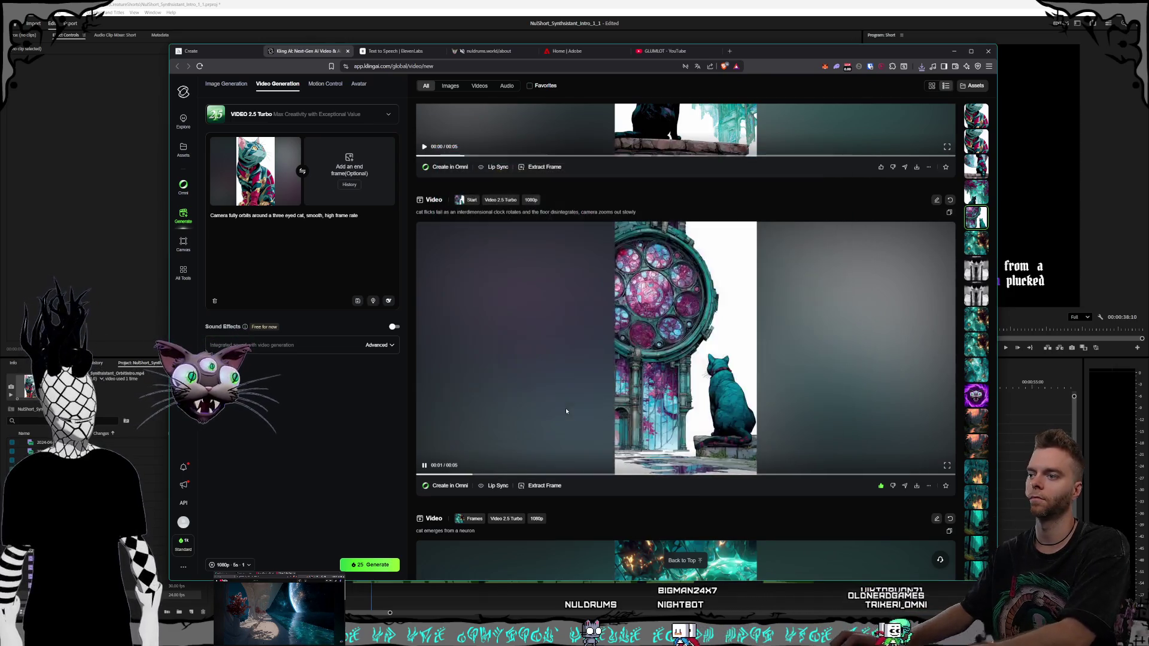
# - Preview the cat-emerging-from-a-neuron video and download it as Grown.mp4
pyautogui.scroll(5, 744, 407)
pyautogui.click(744, 407)
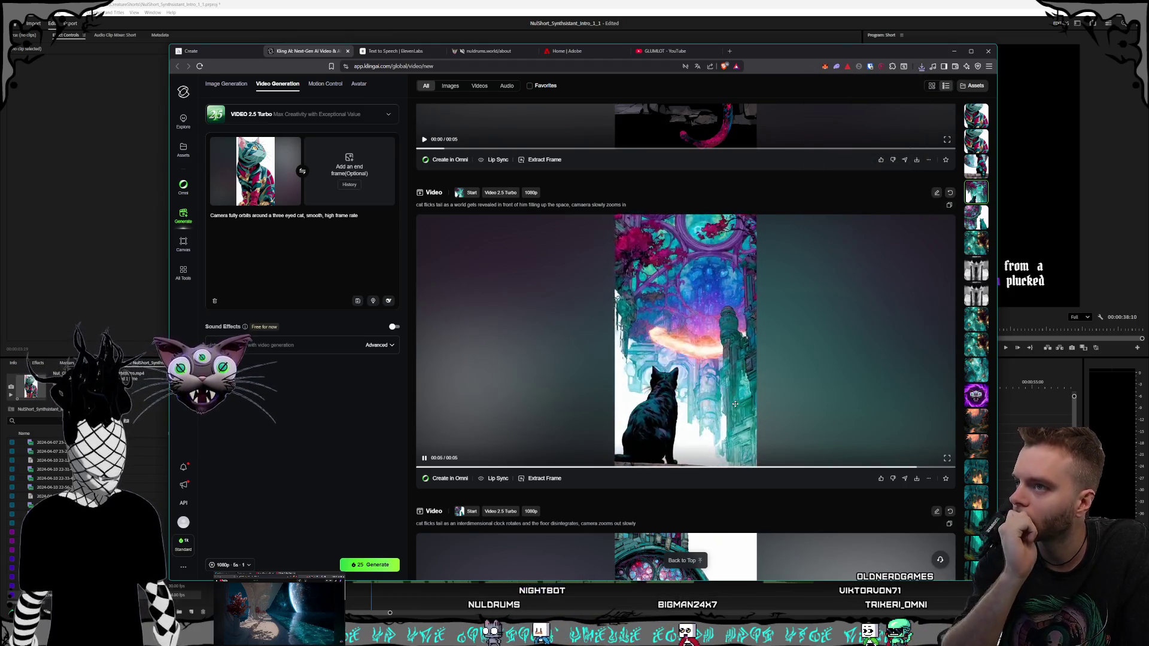
pyautogui.scroll(-10, 743, 405)
pyautogui.click(753, 404)
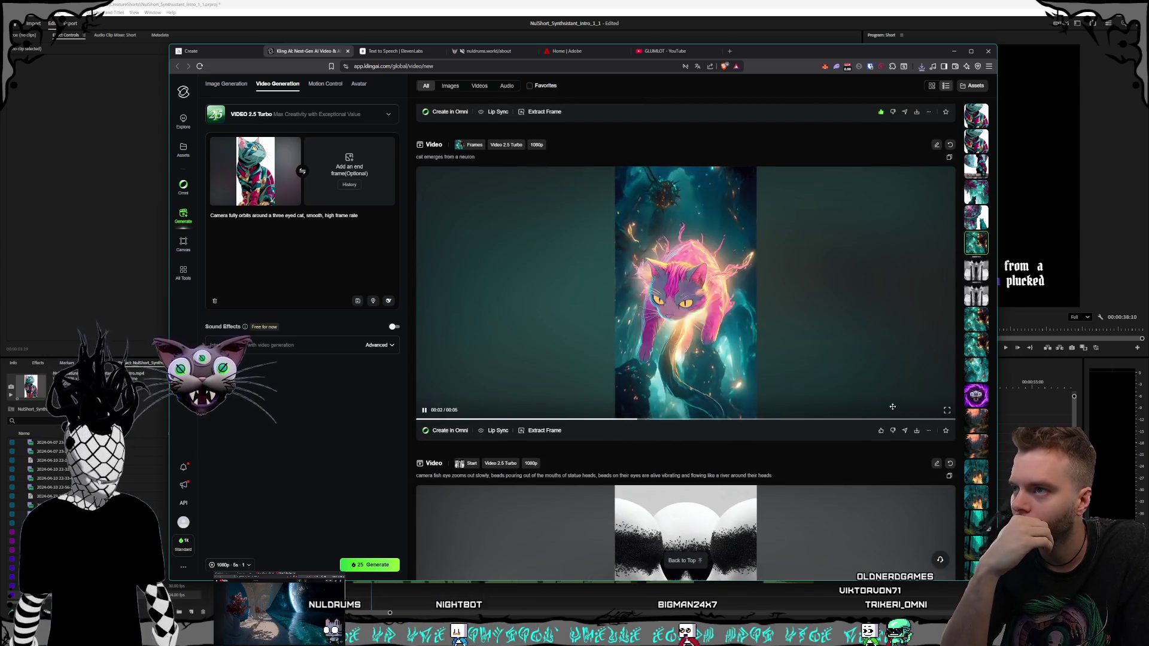
pyautogui.click(918, 431)
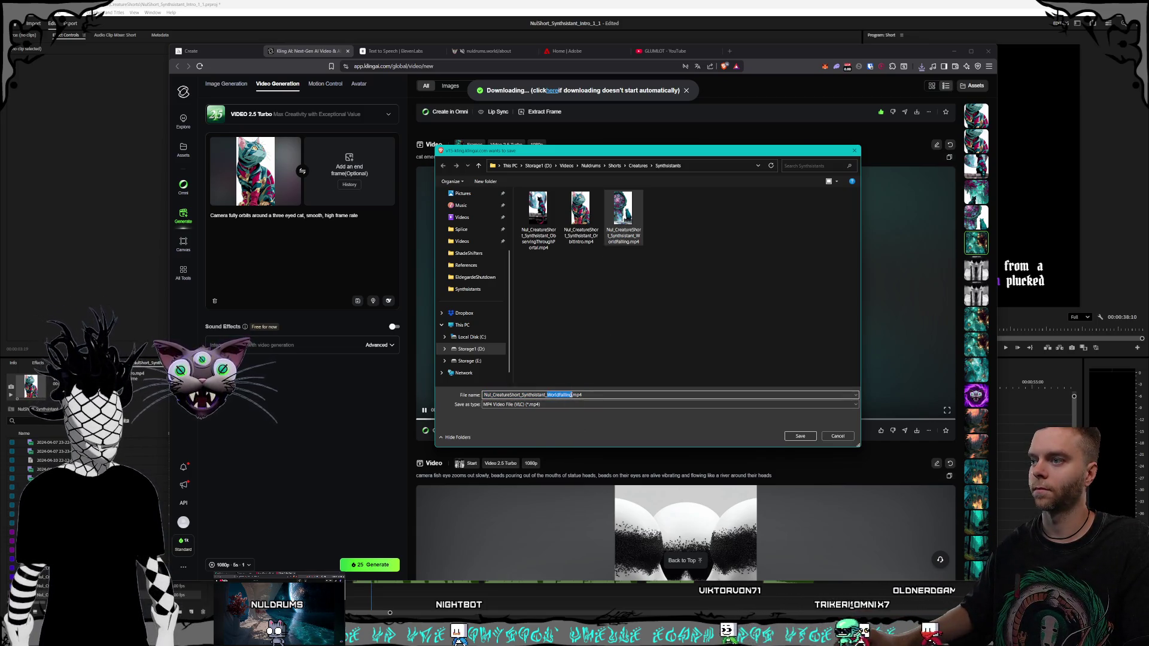
pyautogui.write('wn')
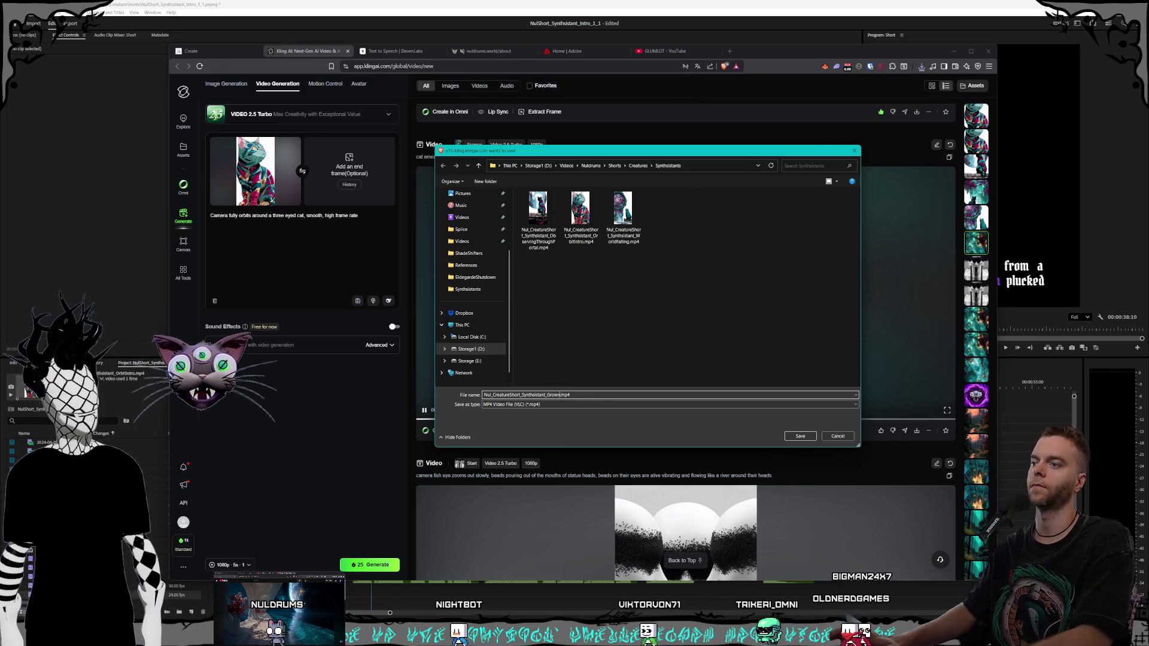
pyautogui.press('Return')
pyautogui.scroll(-10, 664, 313)
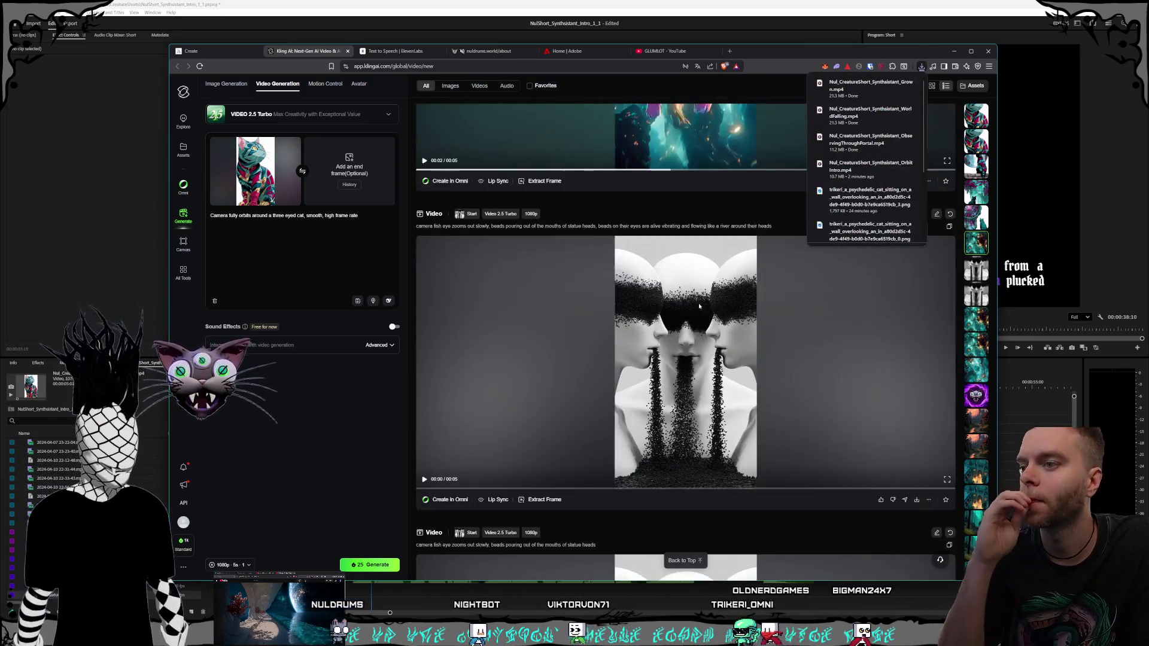
pyautogui.scroll(15, 728, 288)
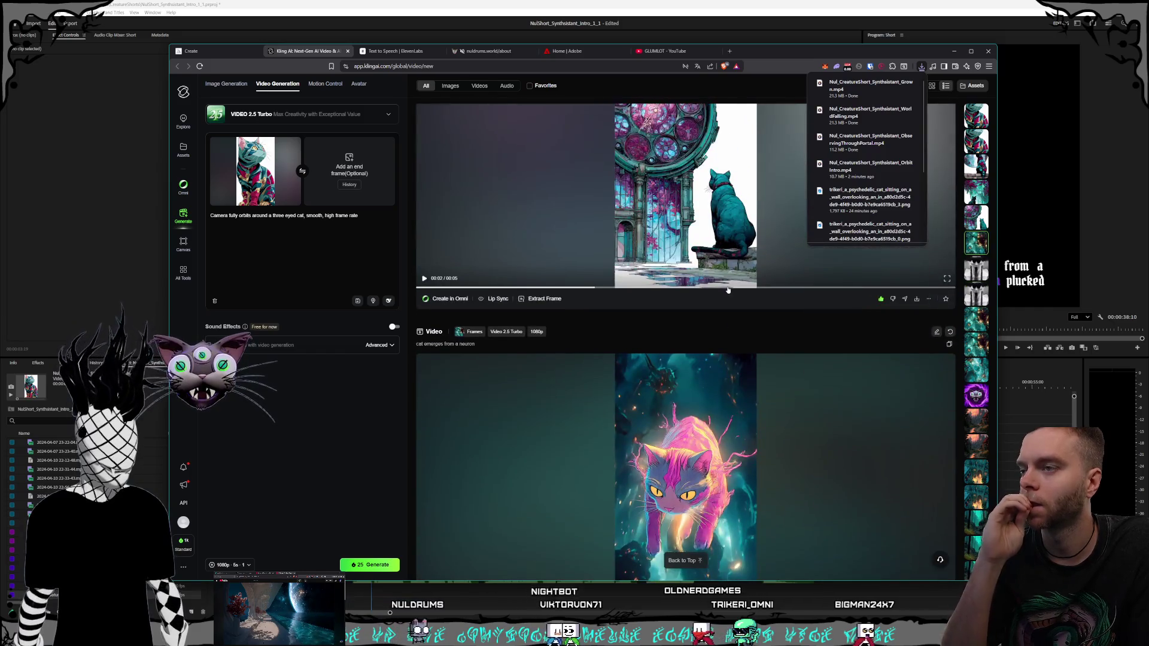
pyautogui.scroll(5, 728, 287)
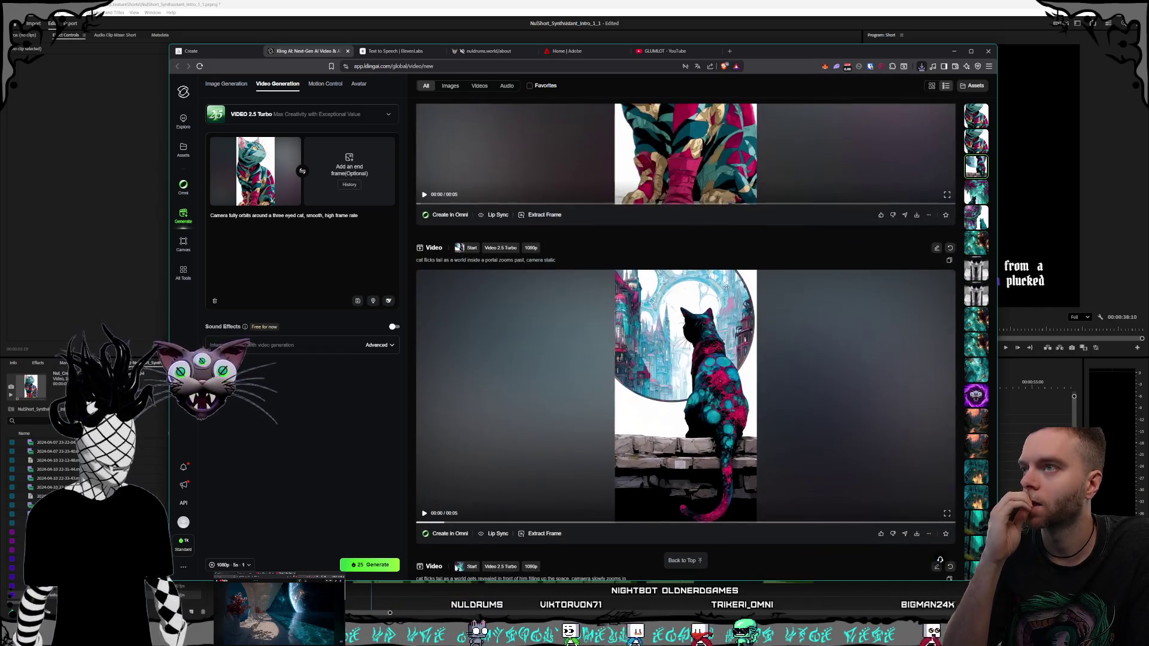
pyautogui.scroll(5, 725, 286)
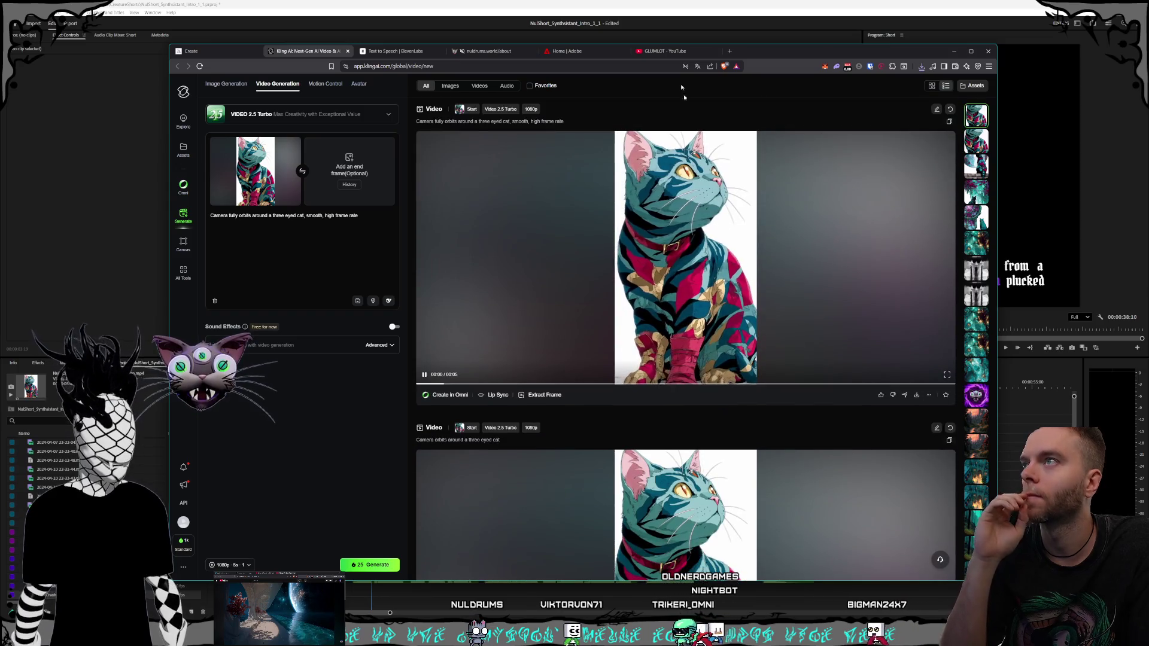
pyautogui.click(602, 3)
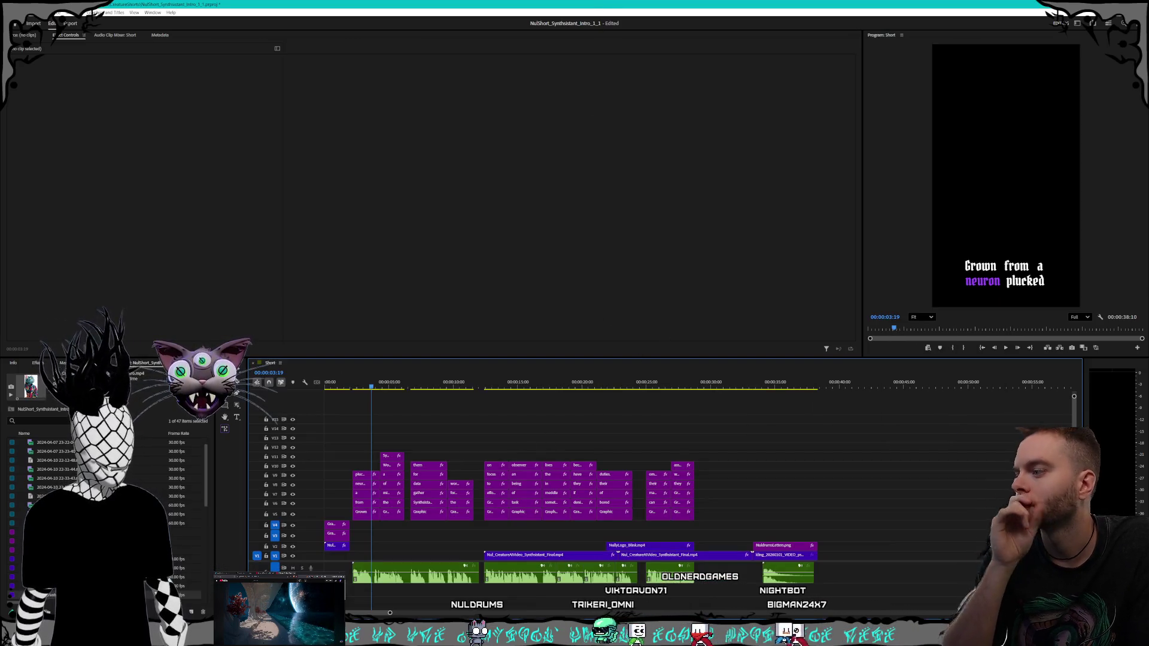
# - Drag Grown.mp4 onto V1 right after the opening OrbitIntro clip
pyautogui.click(1066, 5)
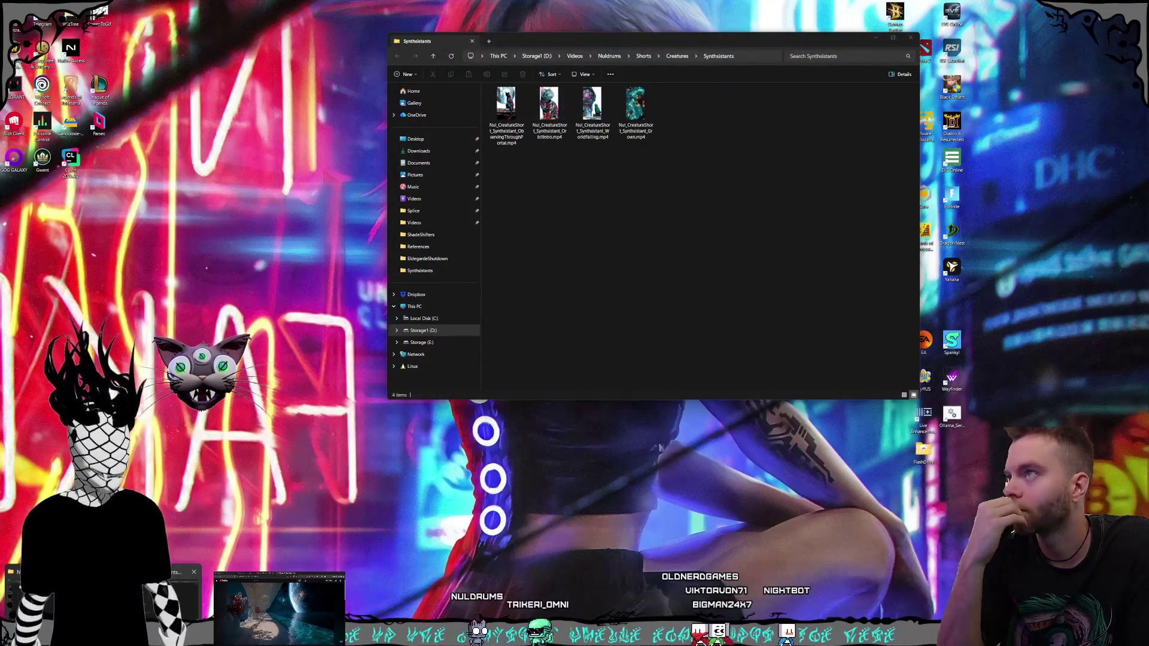
pyautogui.click(618, 226)
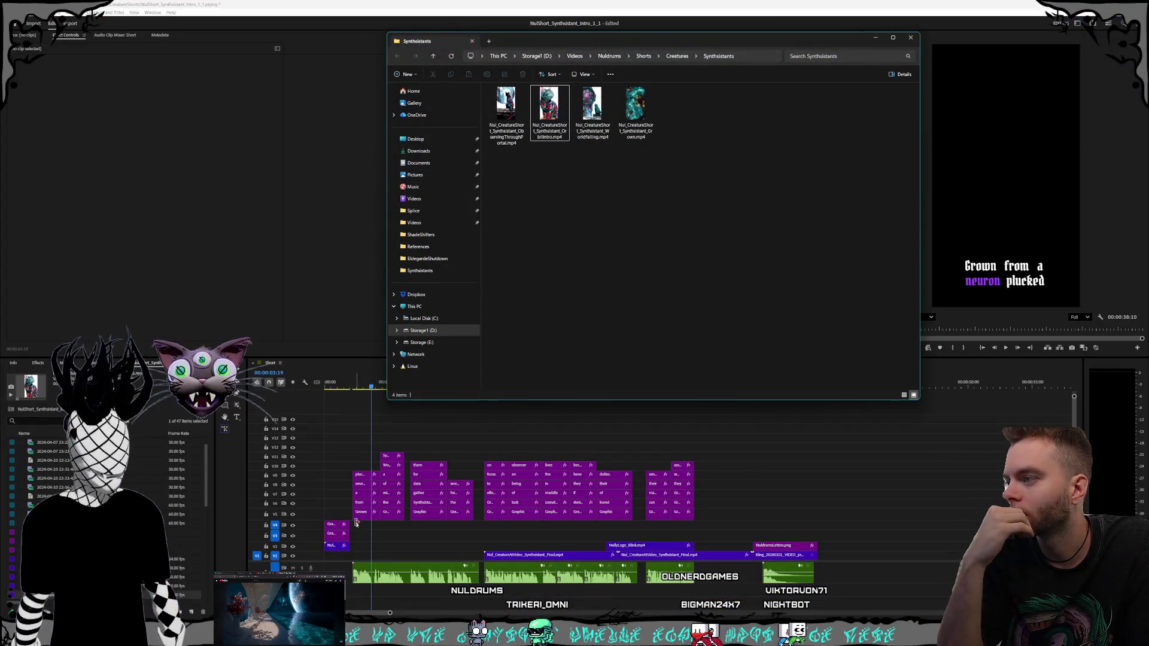
pyautogui.moveTo(345, 548); pyautogui.dragTo(348, 547)
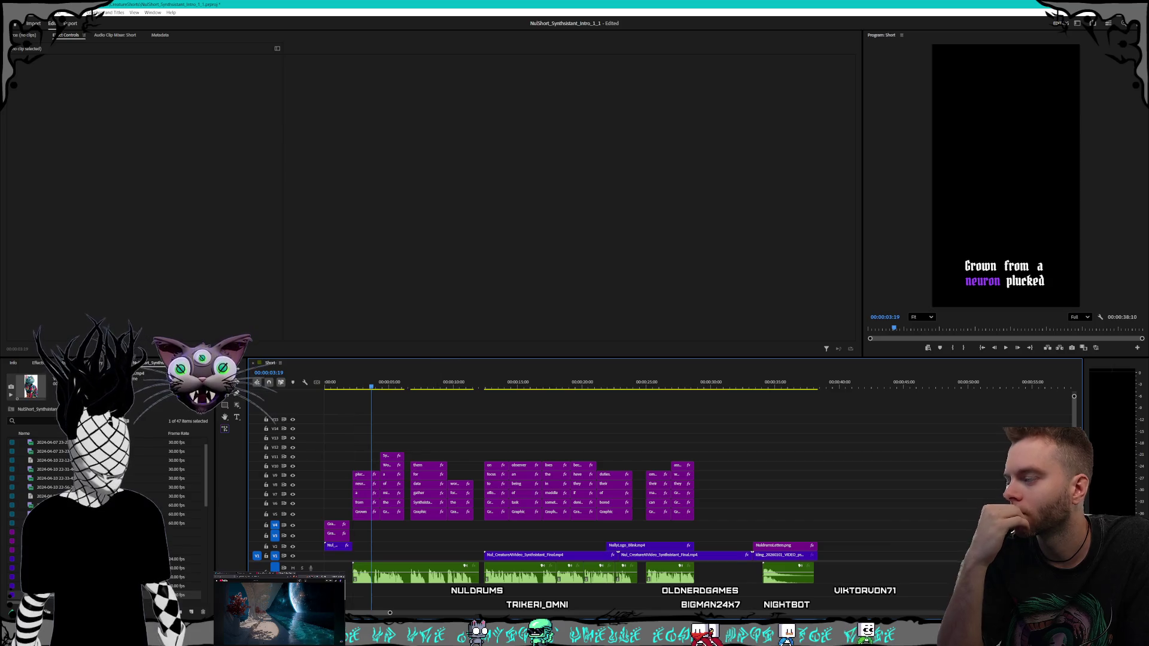
pyautogui.click(1066, 5)
pyautogui.click(578, 203)
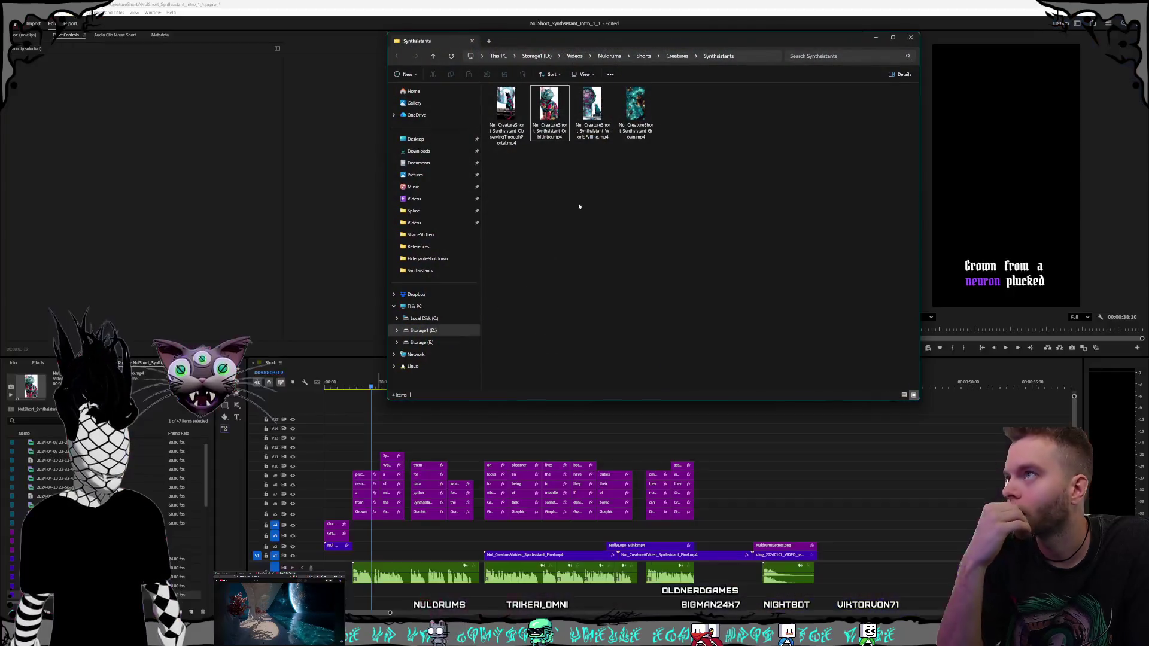
pyautogui.moveTo(635, 108)
pyautogui.mouseDown()
pyautogui.moveTo(863, 579)
pyautogui.moveTo(858, 556)
pyautogui.mouseUp()
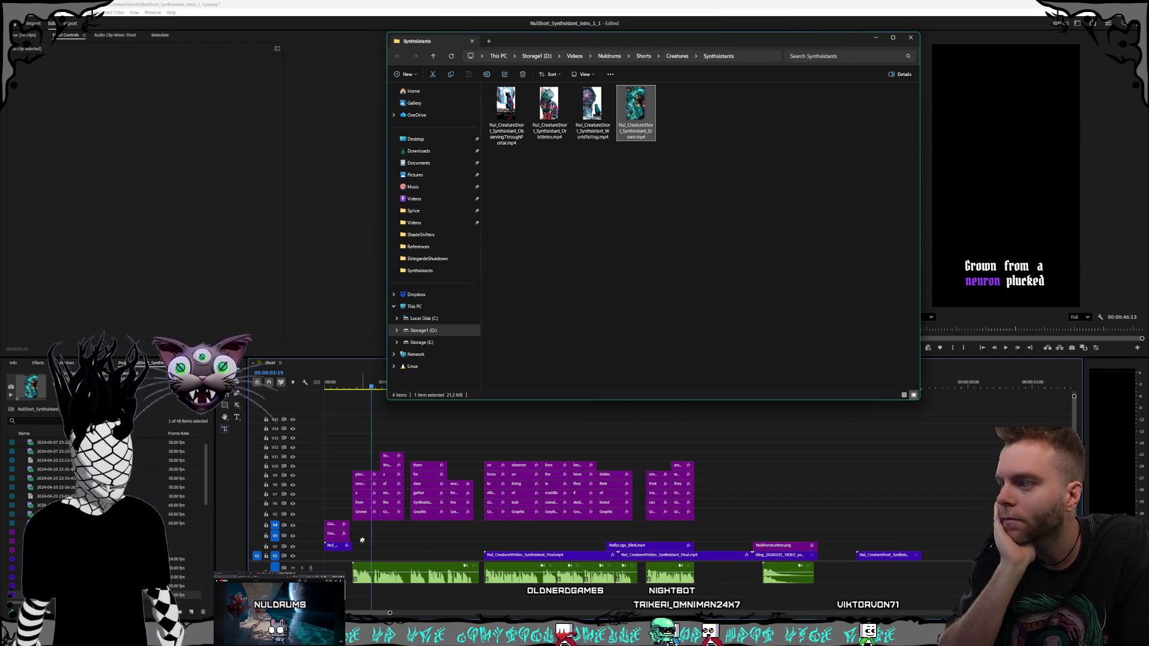
pyautogui.moveTo(334, 547); pyautogui.dragTo(334, 556)
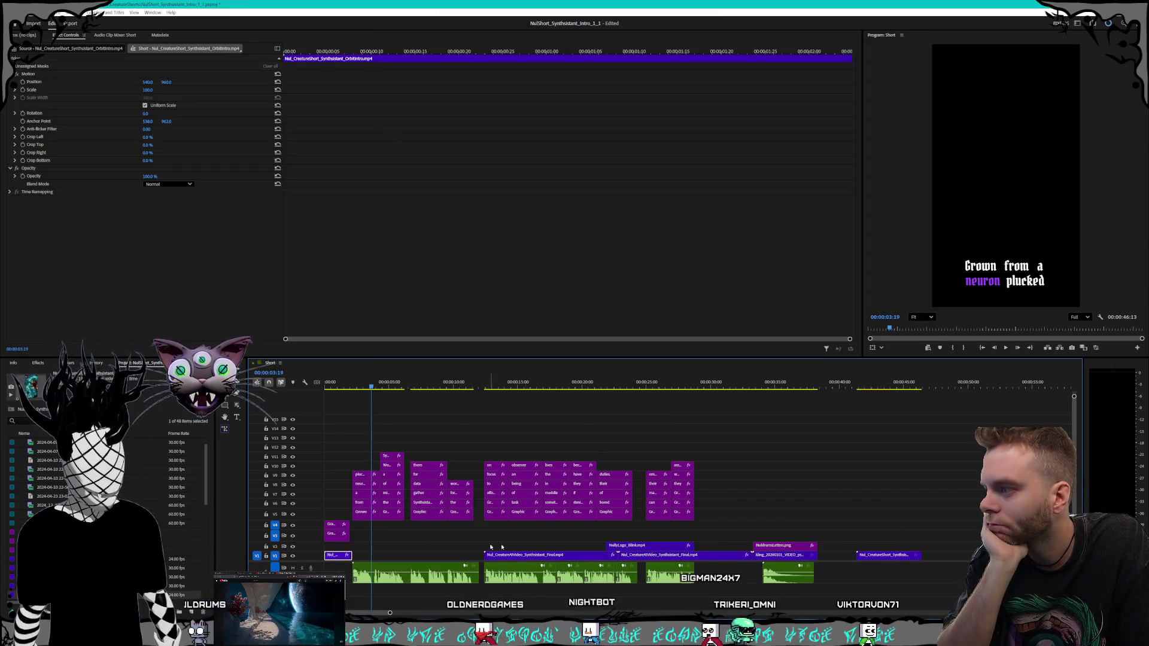
pyautogui.moveTo(860, 556); pyautogui.dragTo(356, 556)
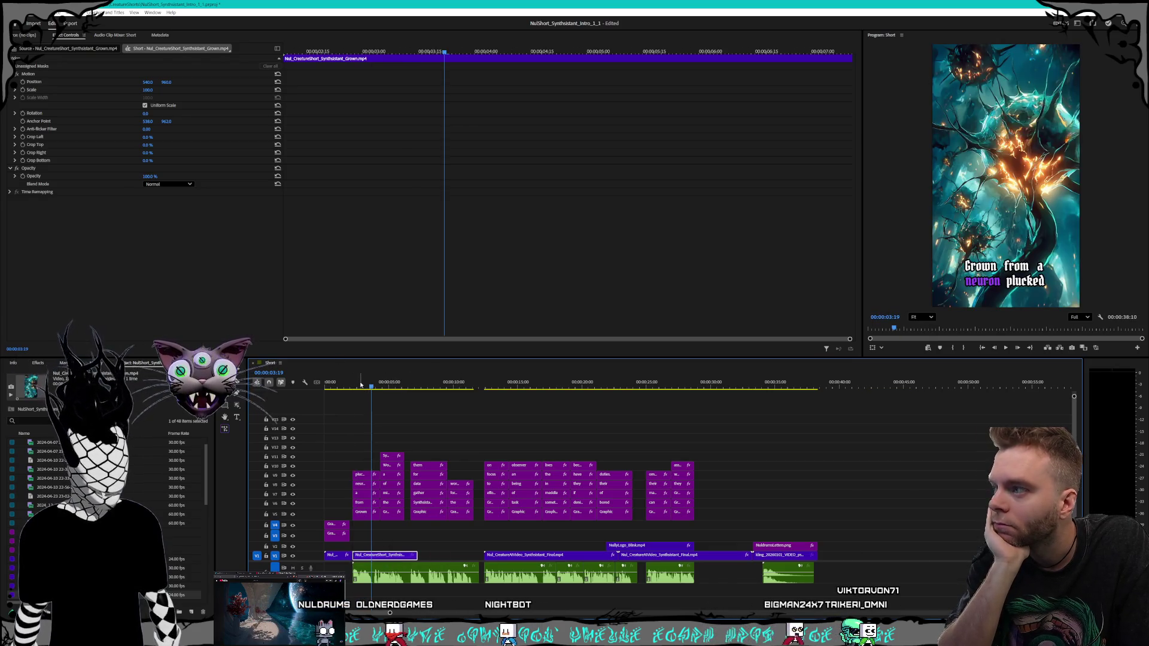
# - Play the sequence from the start to check the Grown clip placement
pyautogui.press('Home')
pyautogui.press('space')
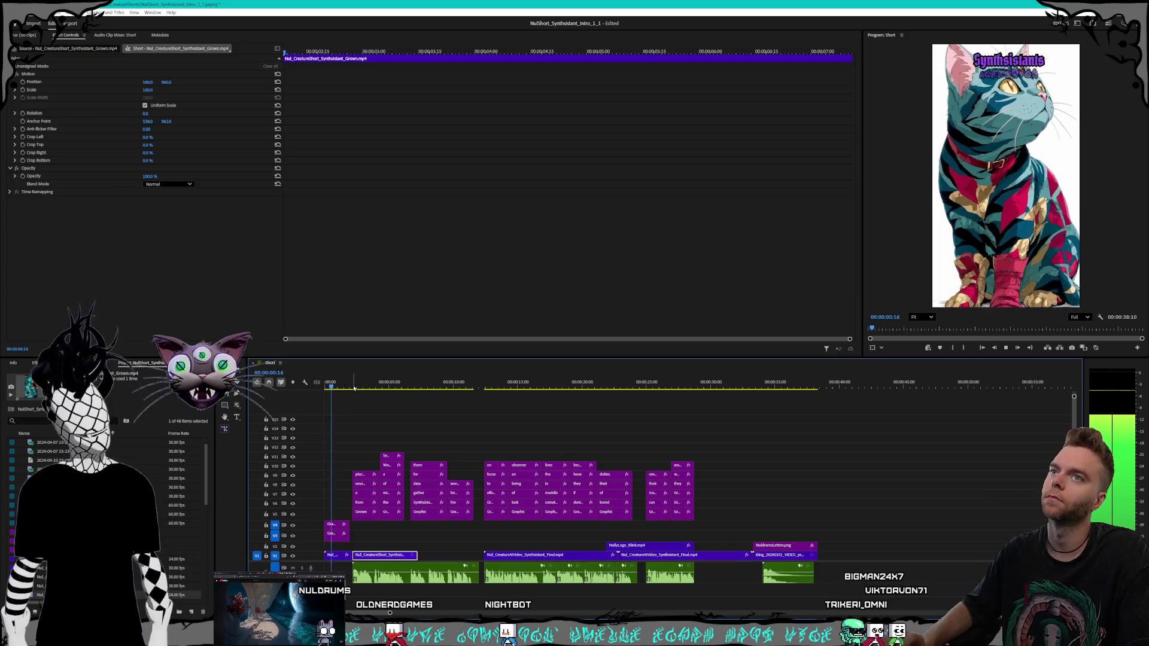
pyautogui.hotkey('ctrl', 'space')
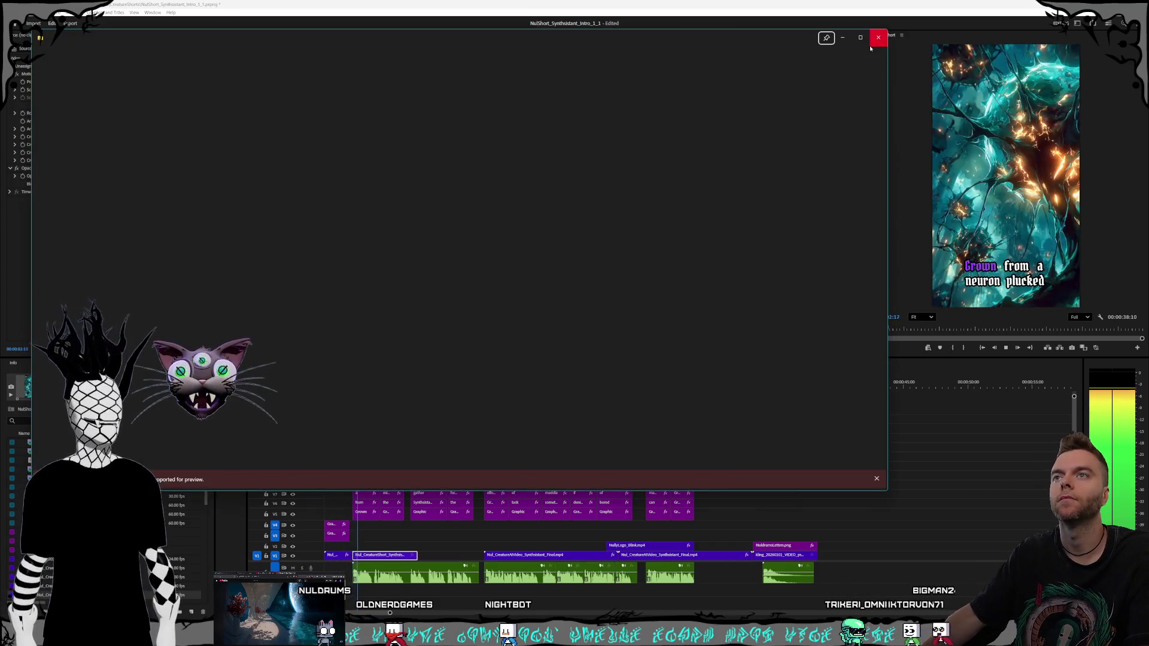
pyautogui.click(877, 37)
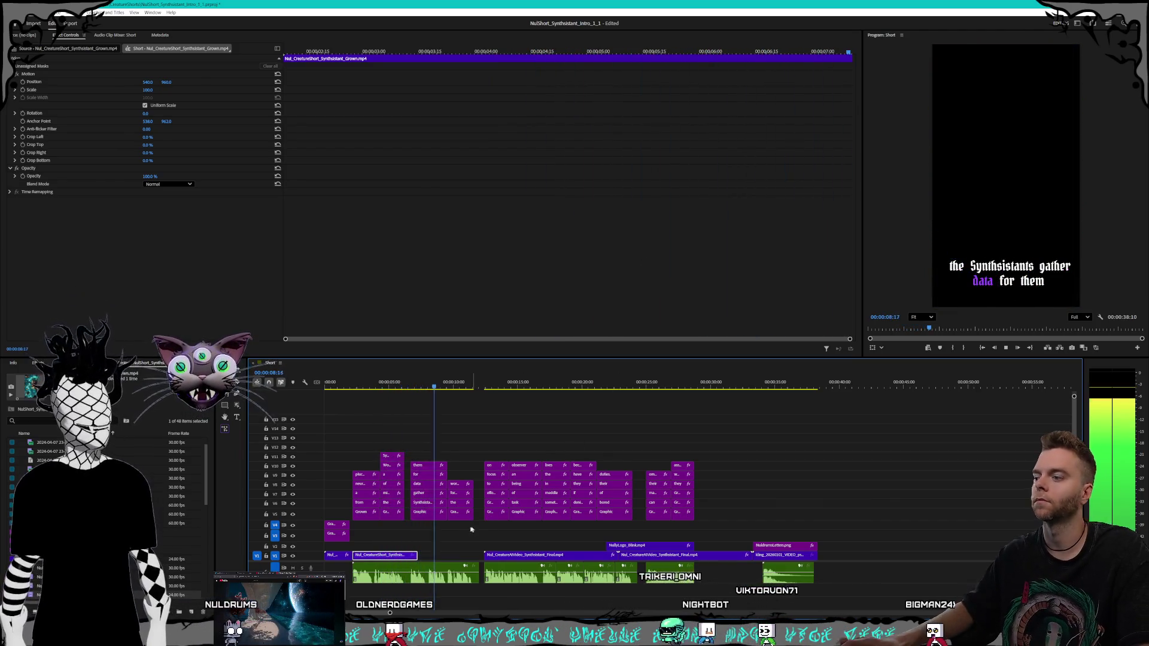
pyautogui.press('space')
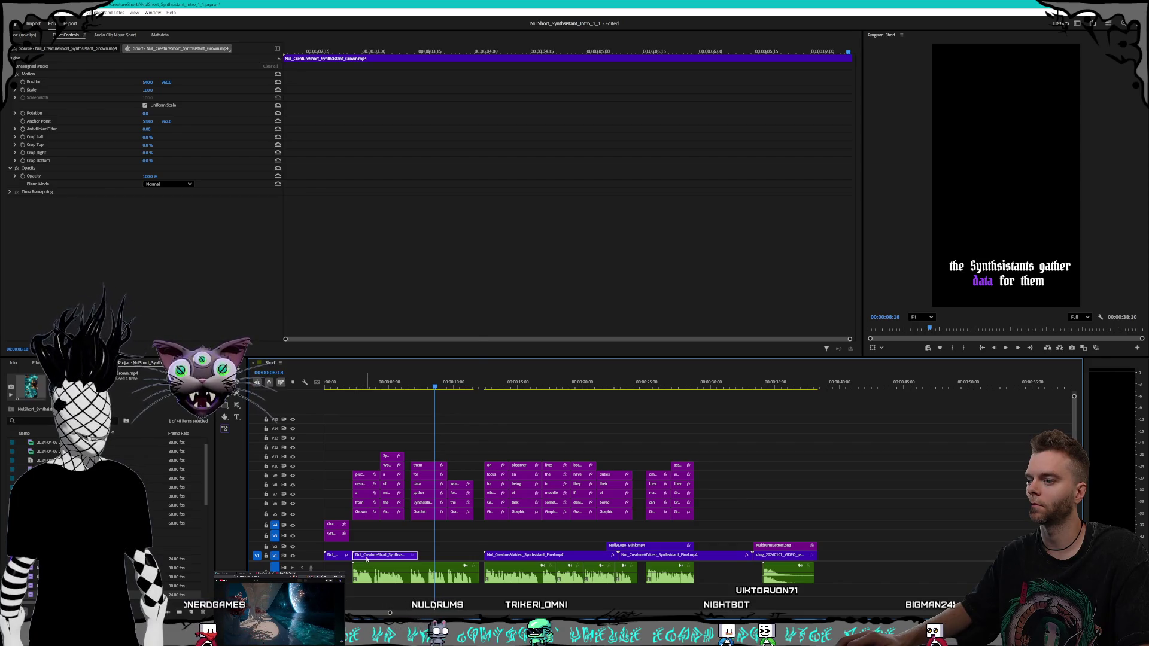
# - Set the Grown clip's speed to 115% after trying 120%, scrubbing past its end to check
pyautogui.rightClick(366, 558)
pyautogui.click(395, 415)
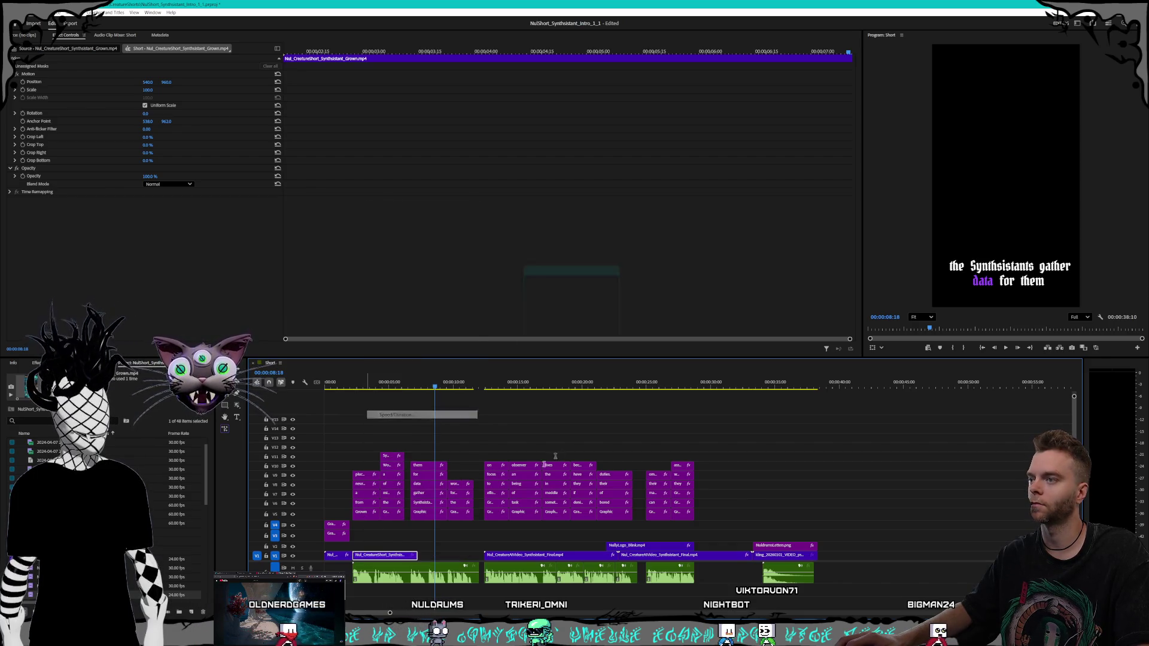
pyautogui.write('120')
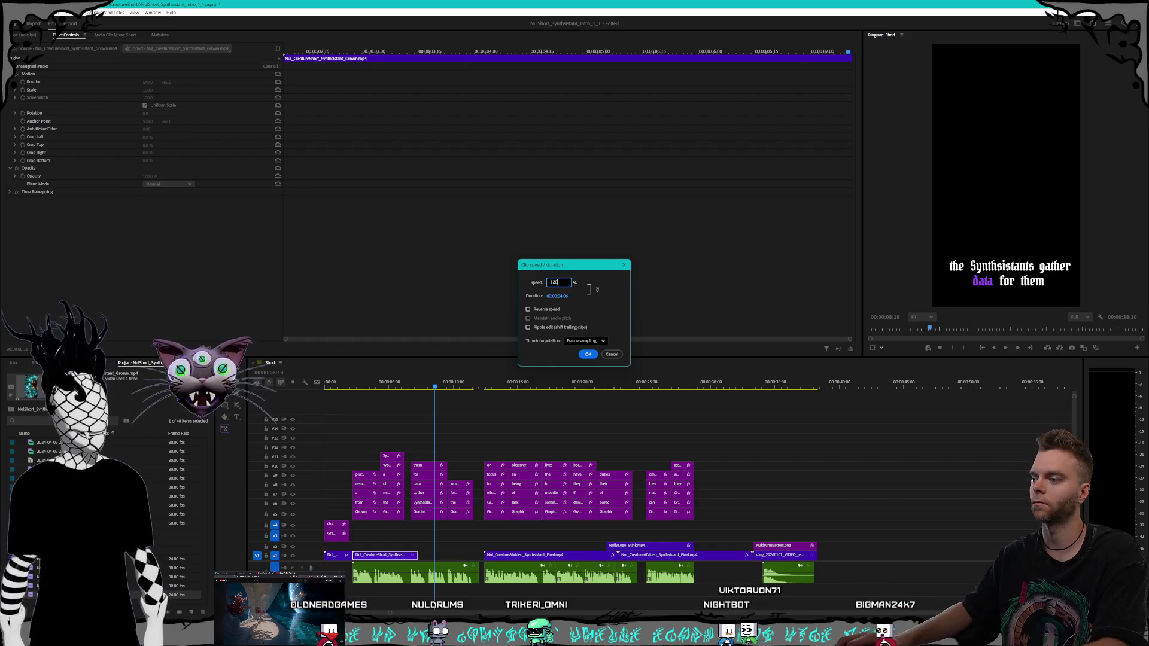
pyautogui.press('Return')
pyautogui.click(408, 386)
pyautogui.press('Left')
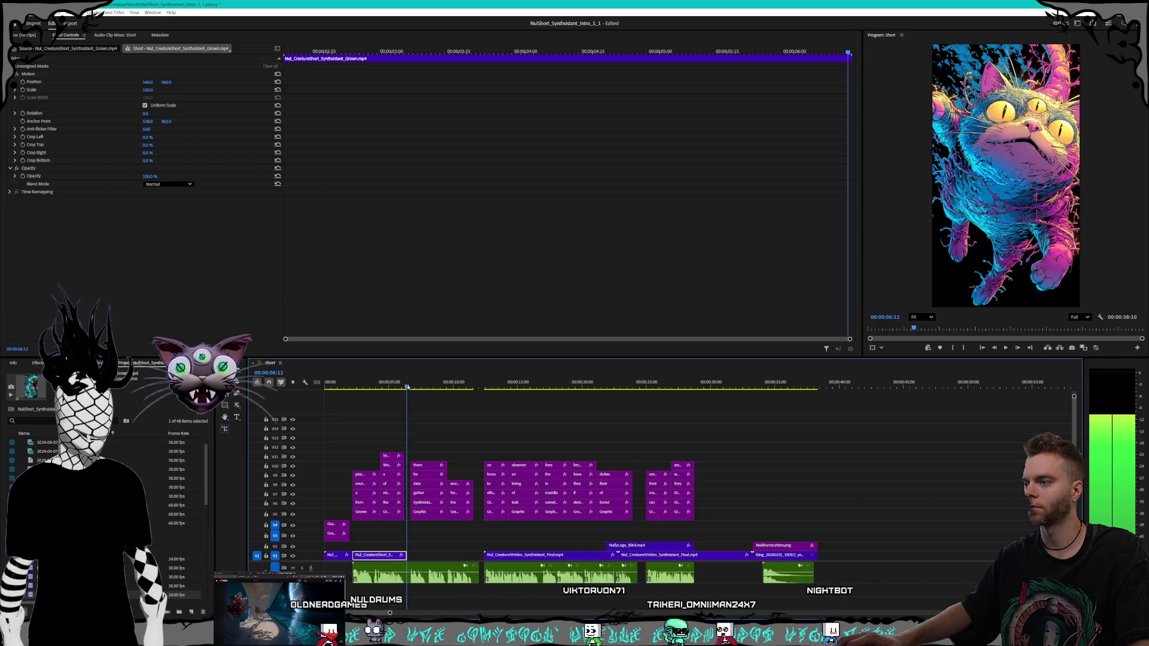
pyautogui.rightClick(386, 557)
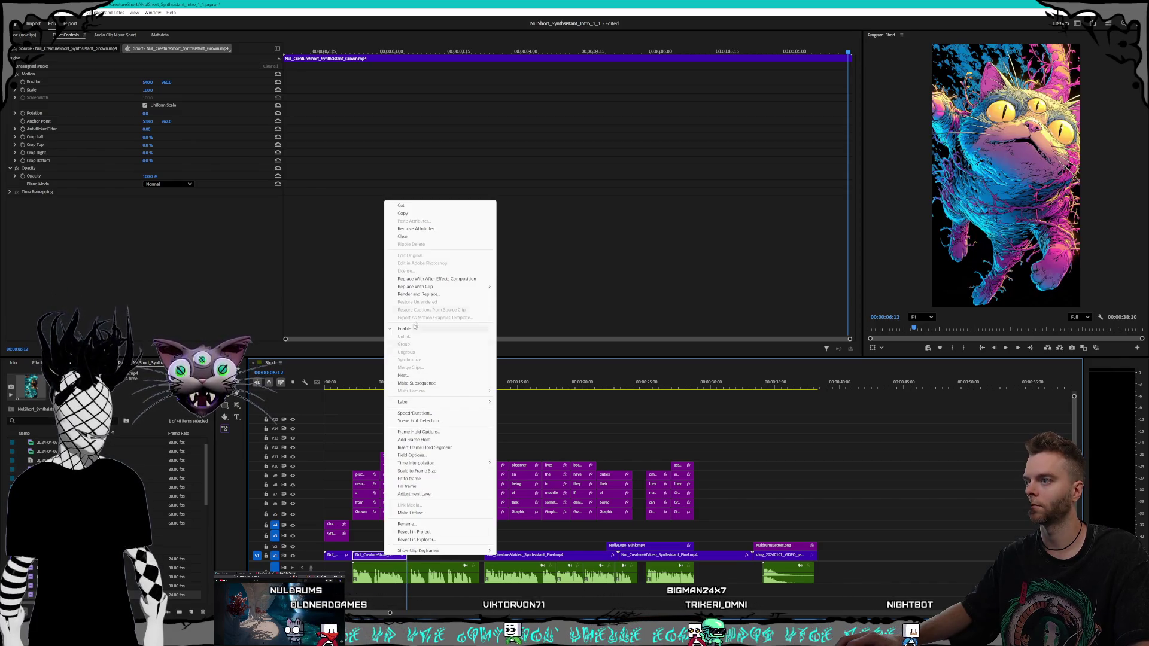
pyautogui.click(431, 414)
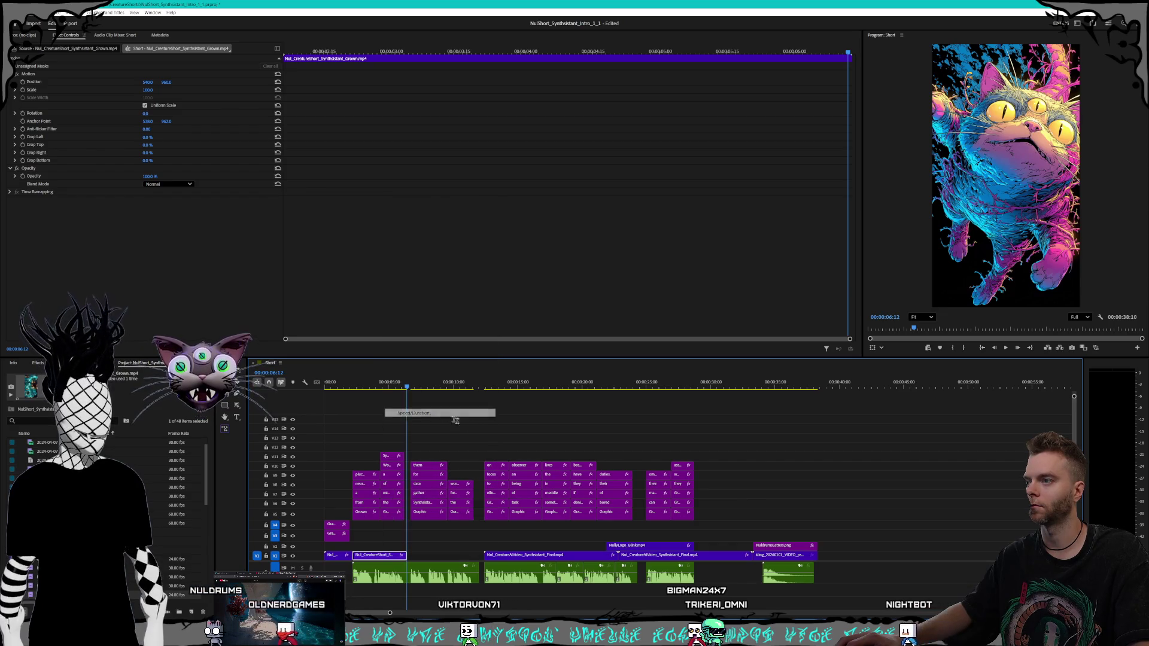
pyautogui.write('115')
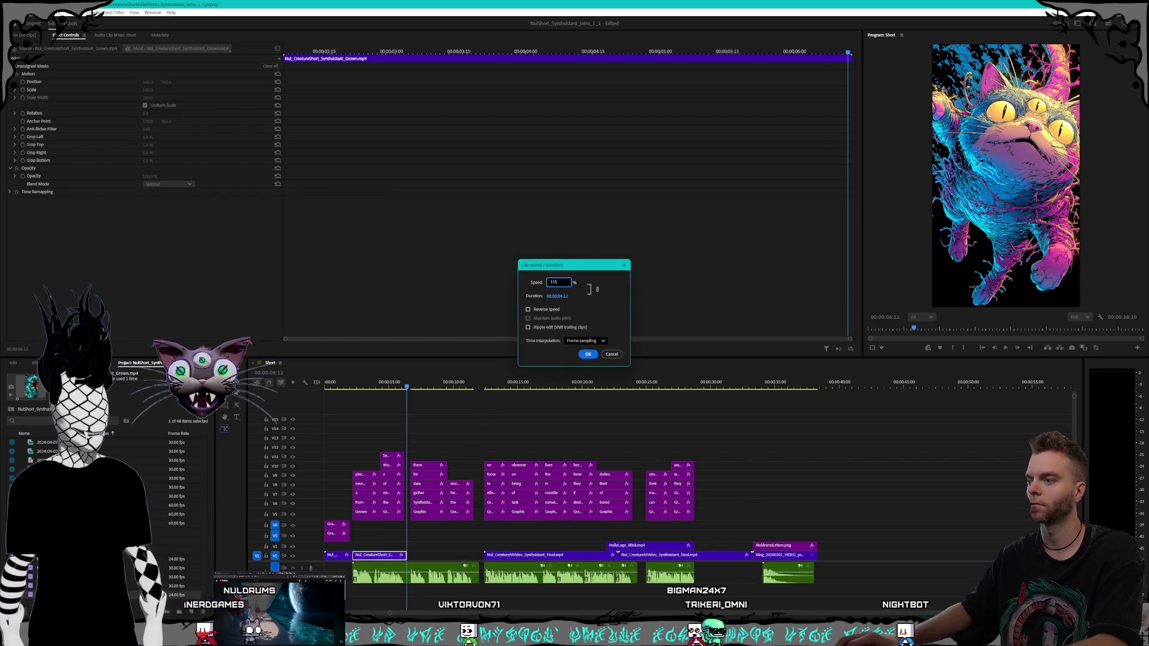
pyautogui.press('Return')
pyautogui.moveTo(406, 387); pyautogui.dragTo(413, 390)
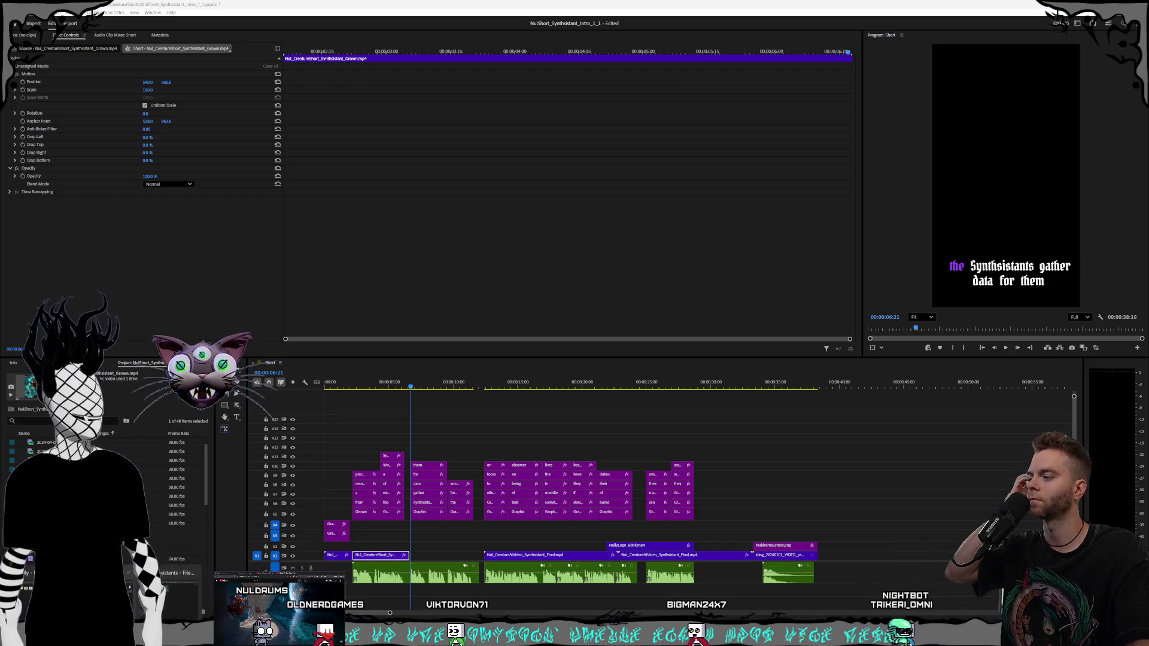
pyautogui.hotkey('alt', 'Tab')
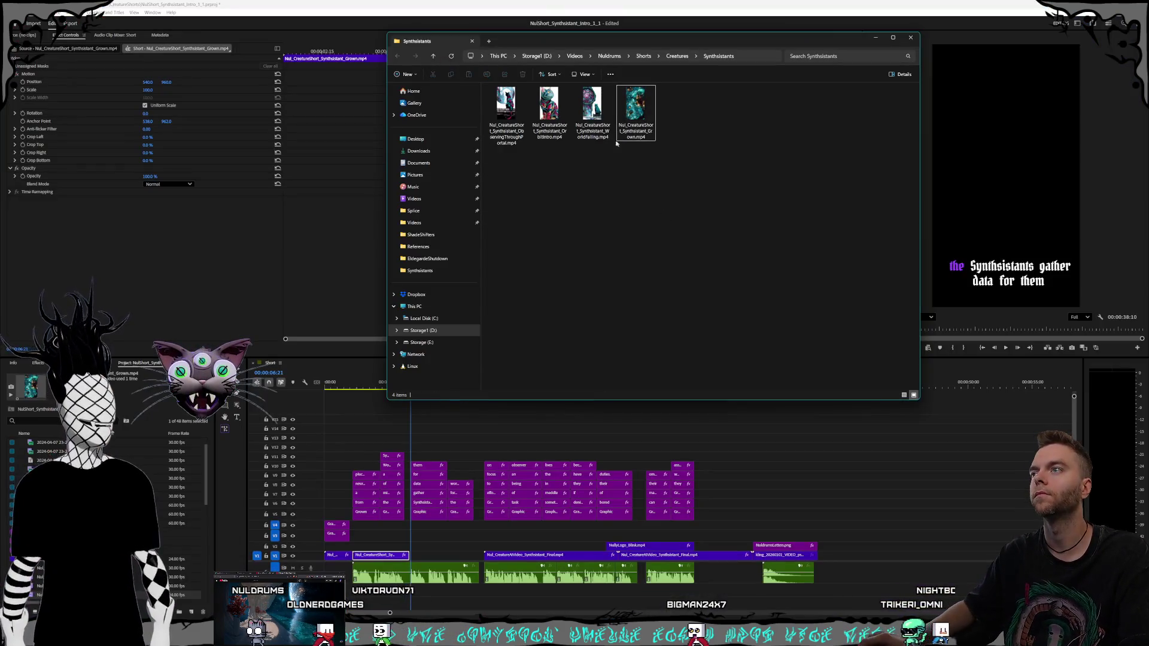
# - Add the ObservingThroughPortal video to the timeline
pyautogui.click(503, 117)
pyautogui.moveTo(508, 109)
pyautogui.mouseDown()
pyautogui.moveTo(697, 244)
pyautogui.moveTo(858, 545)
pyautogui.moveTo(848, 556)
pyautogui.moveTo(441, 547)
pyautogui.moveTo(441, 561)
pyautogui.mouseUp()
pyautogui.click(884, 555)
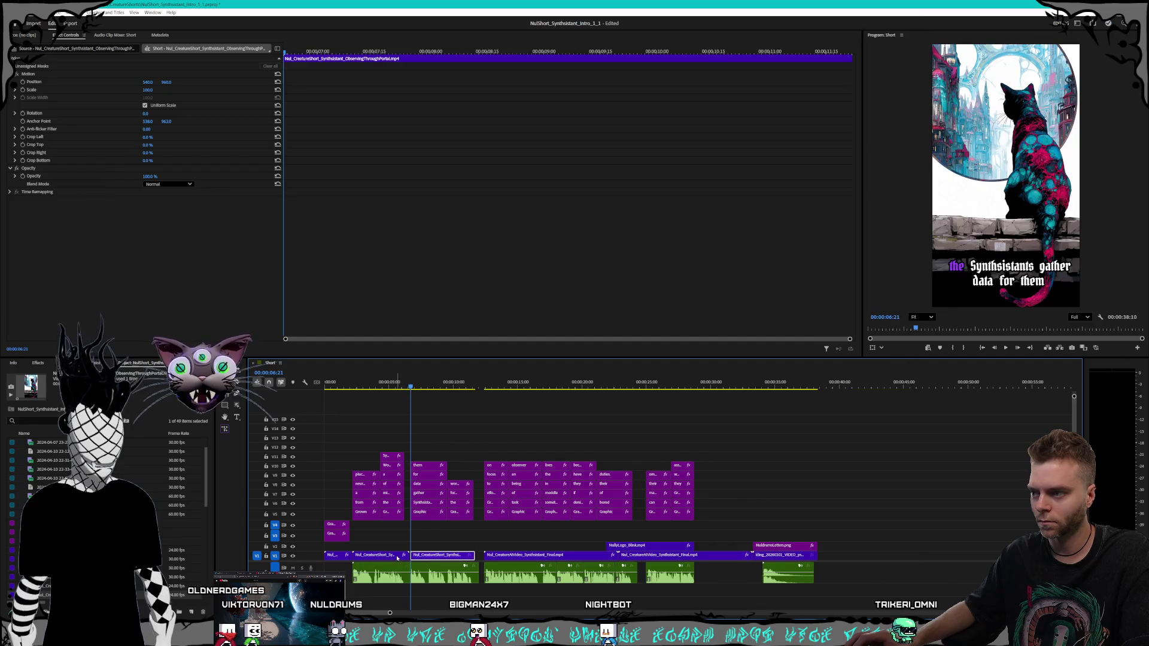
# - Set the Grown clip to 112% speed and play across its cut
pyautogui.click(398, 558)
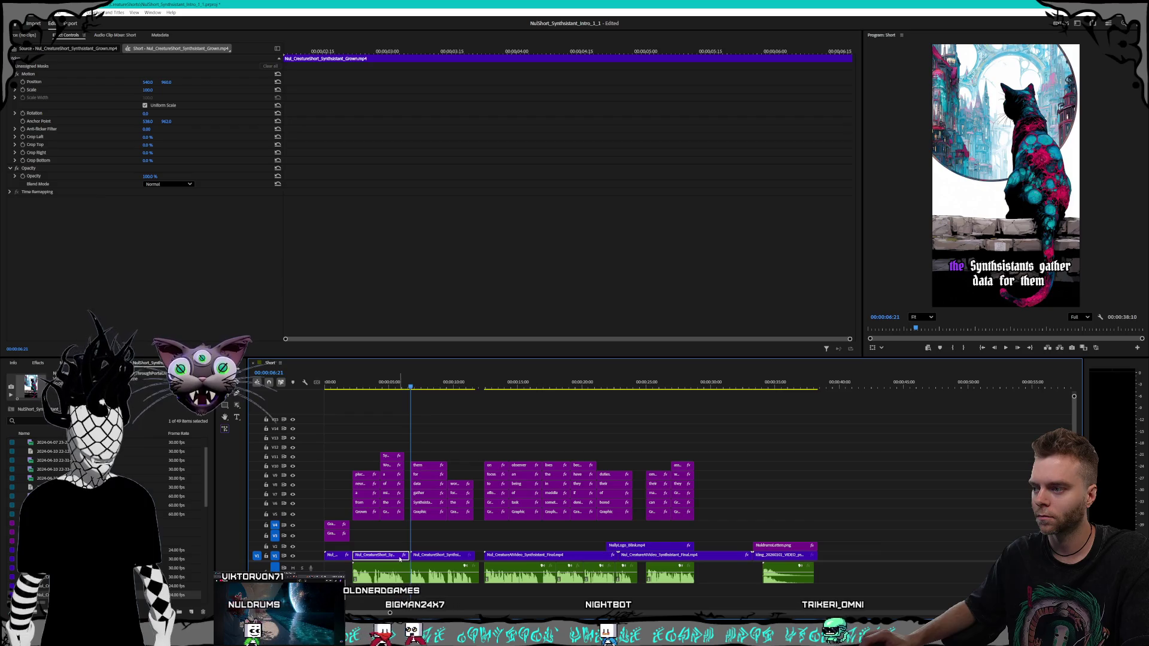
pyautogui.rightClick(400, 558)
pyautogui.click(440, 419)
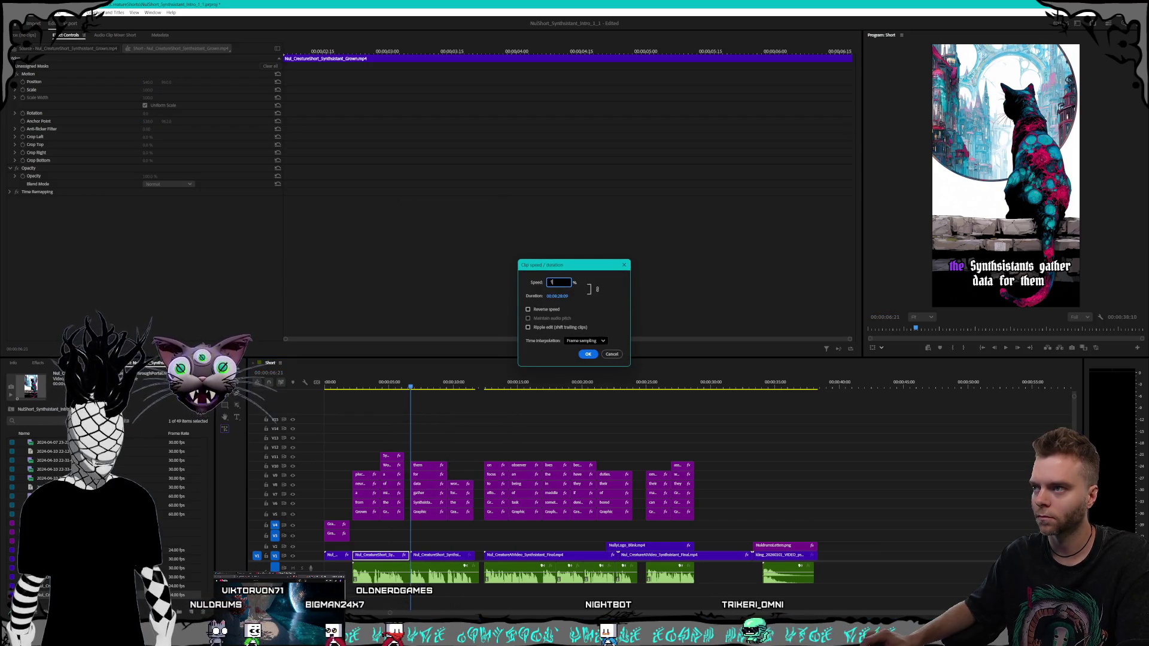
pyautogui.press('Return')
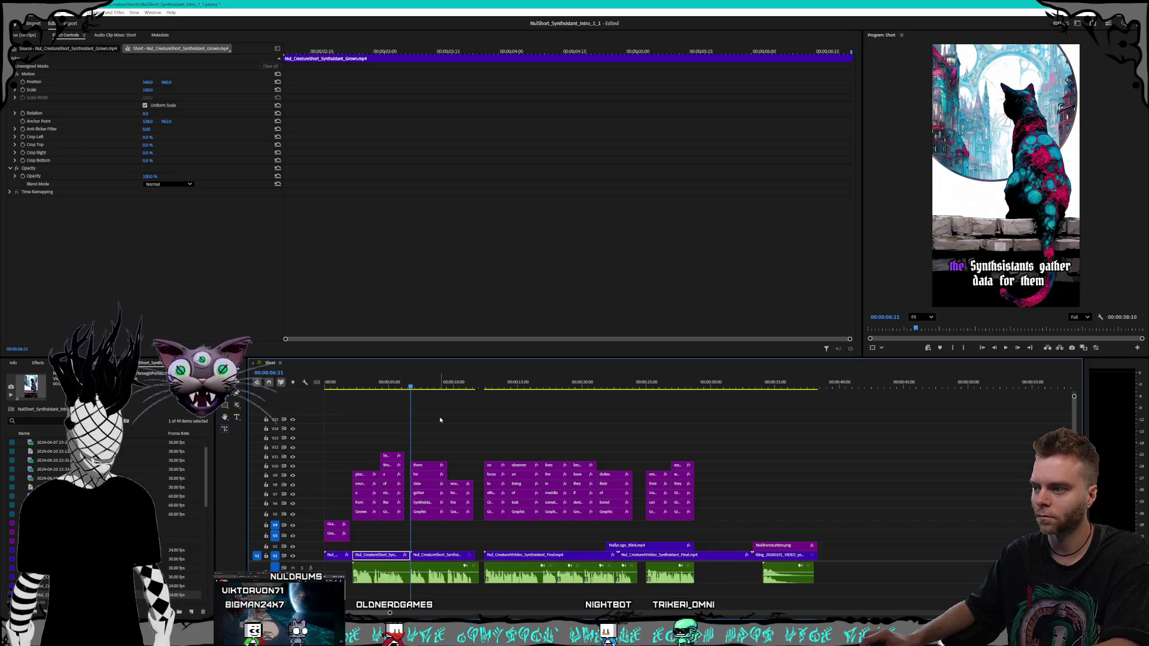
pyautogui.scroll(10, 483, 564)
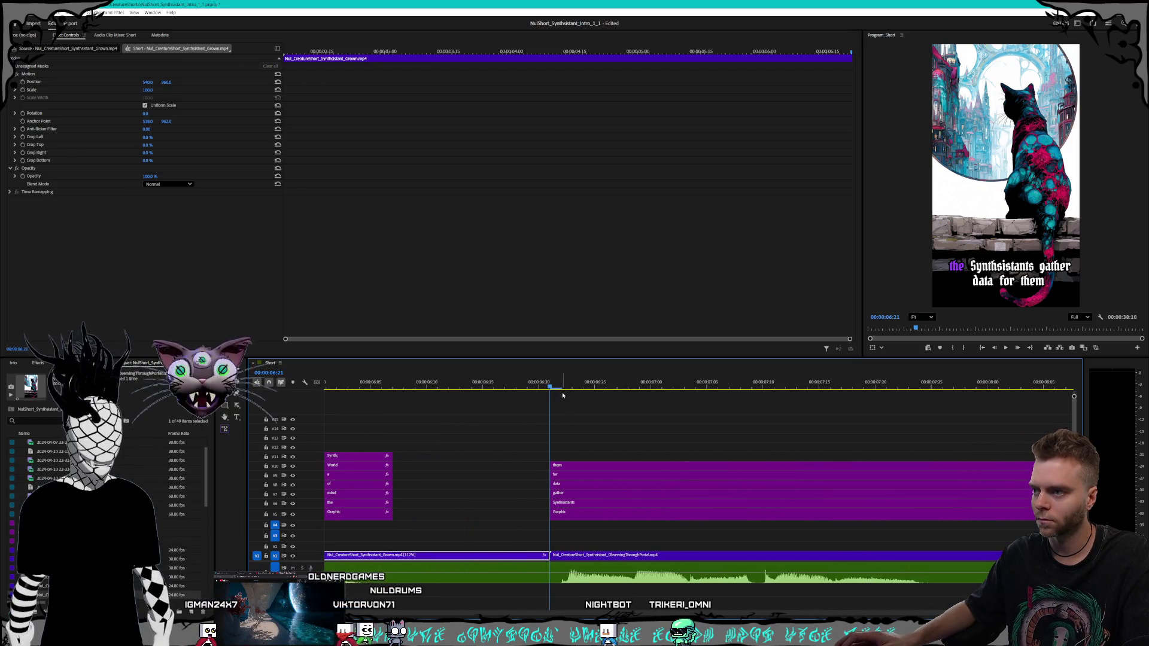
pyautogui.click(538, 387)
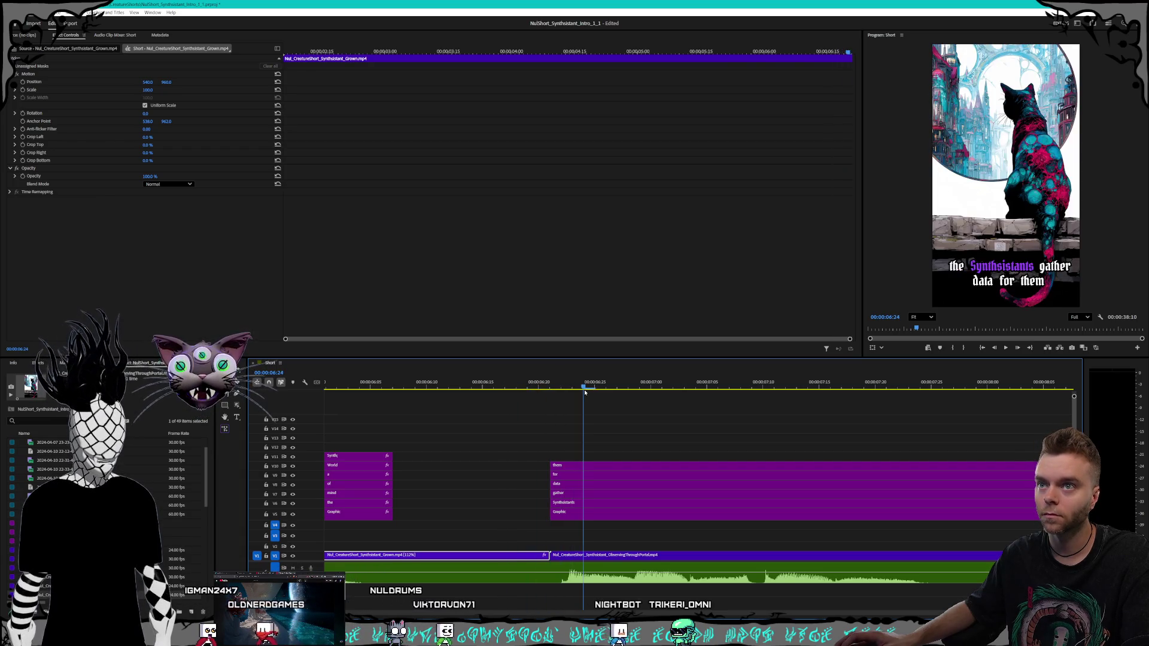
pyautogui.moveTo(551, 391); pyautogui.dragTo(512, 390)
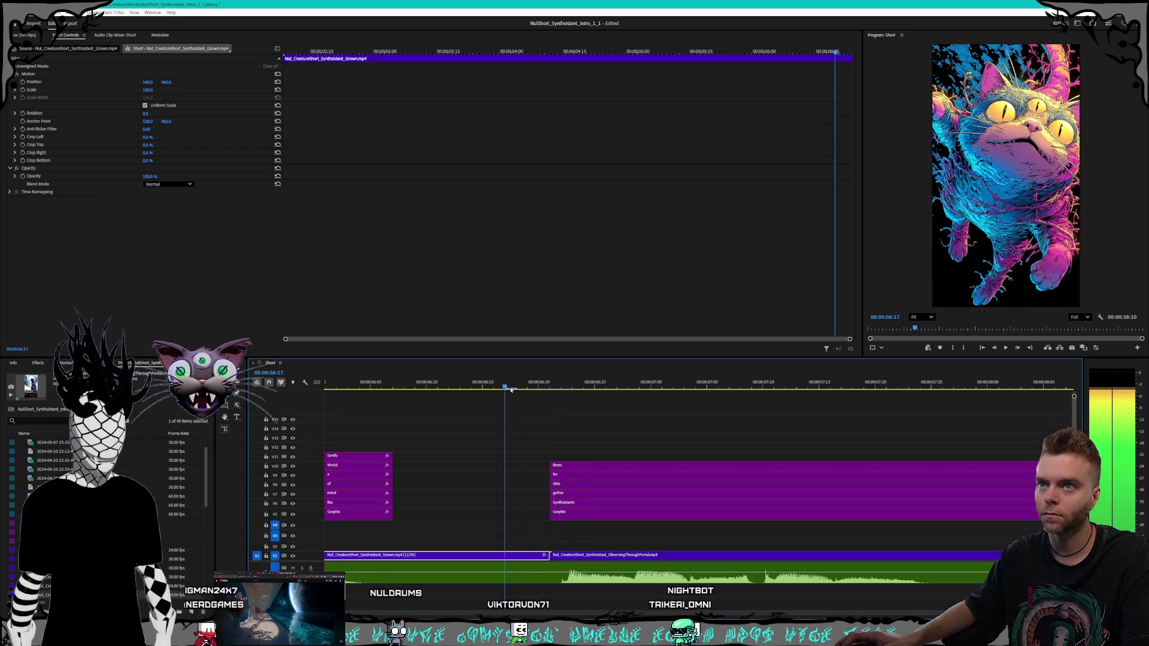
pyautogui.press('space')
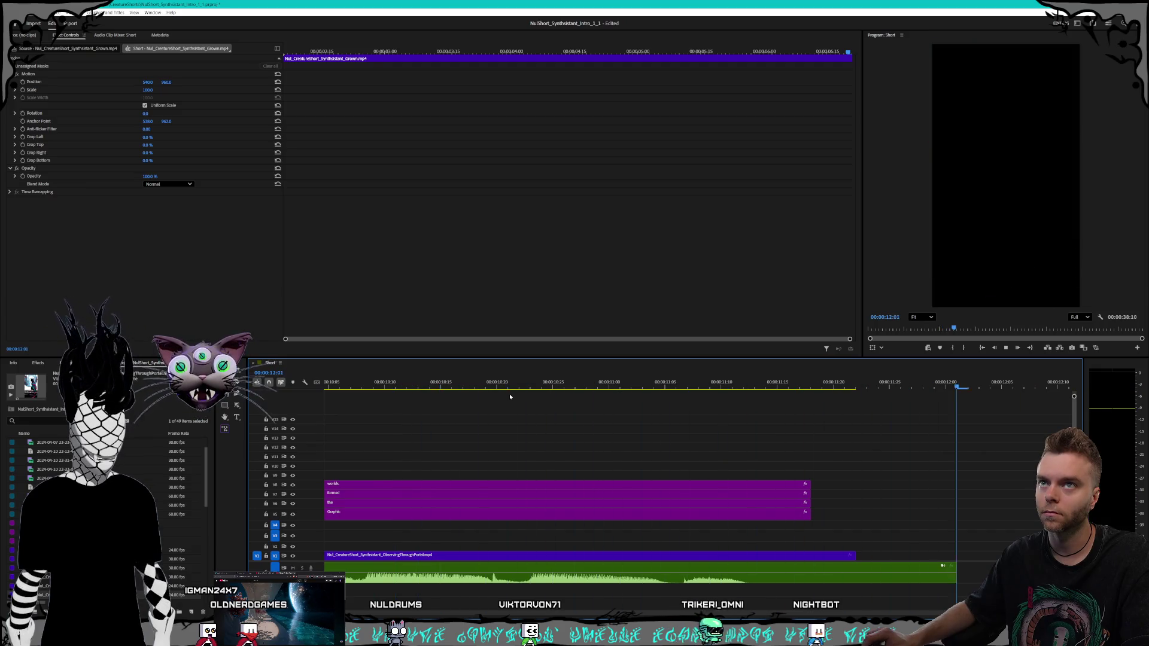
# - Speed the Final.mp4 loop up to 199.36% and play it back from its start
pyautogui.scroll(-6, 608, 485)
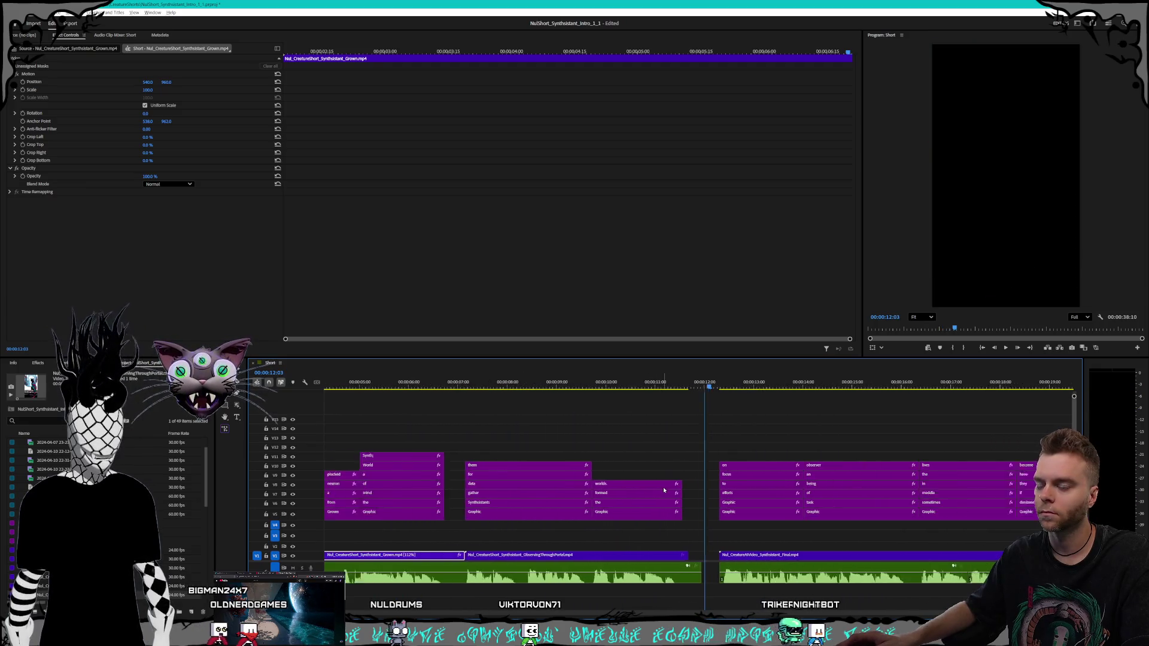
pyautogui.scroll(-1, 660, 497)
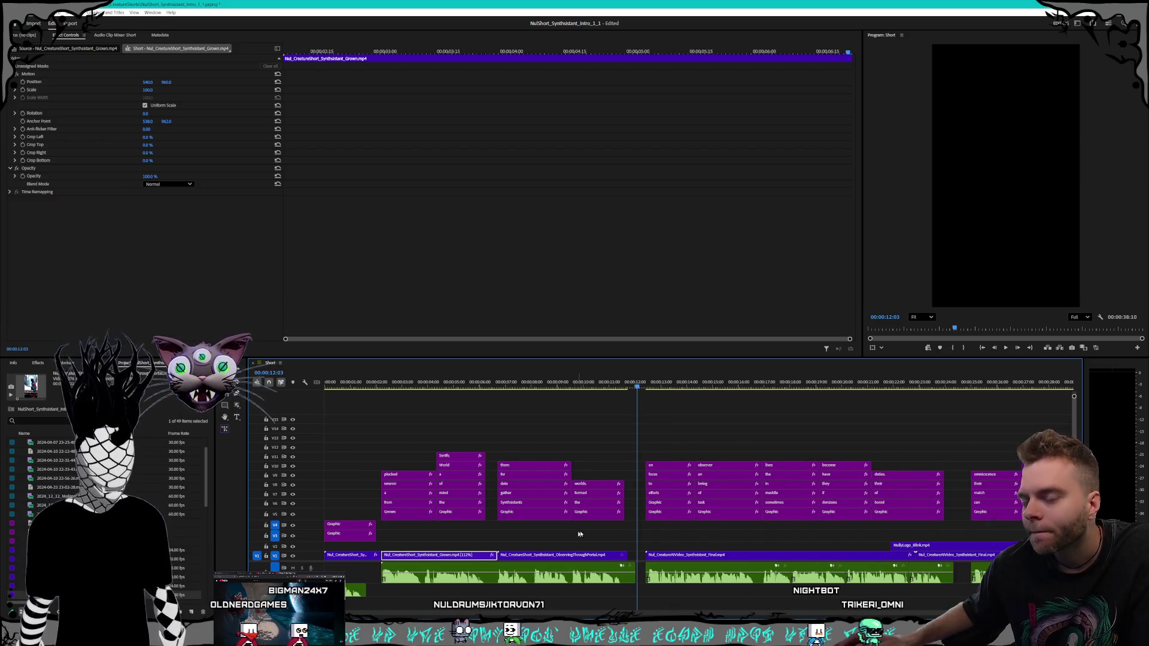
pyautogui.press('space')
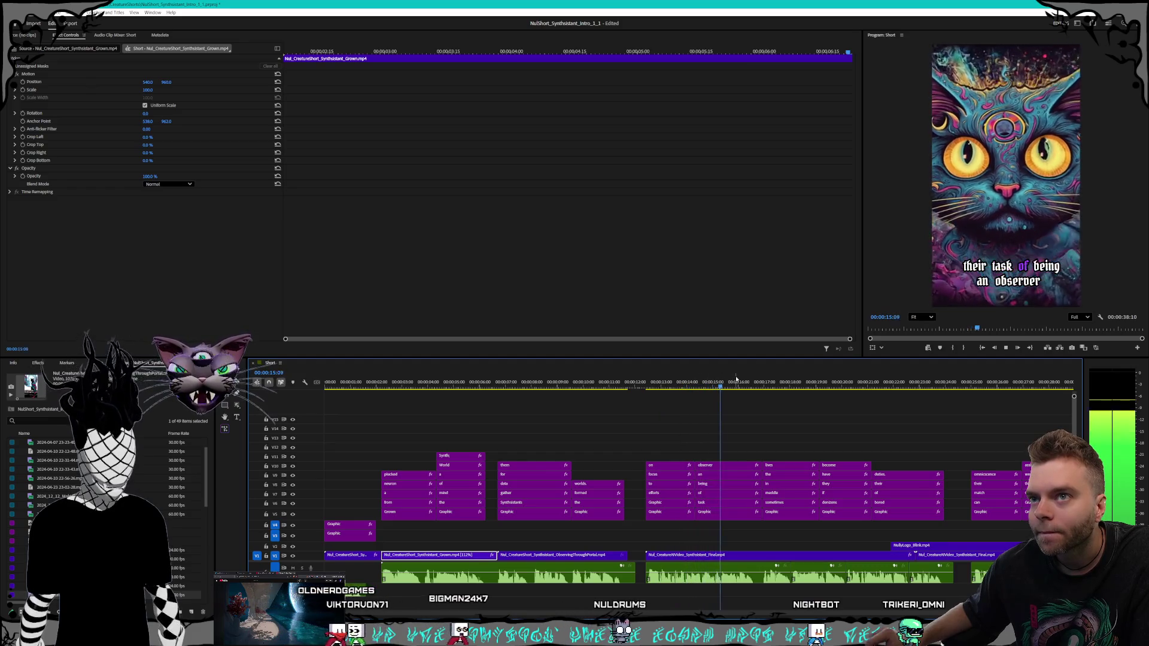
pyautogui.moveTo(741, 388); pyautogui.dragTo(755, 386)
pyautogui.click(777, 556)
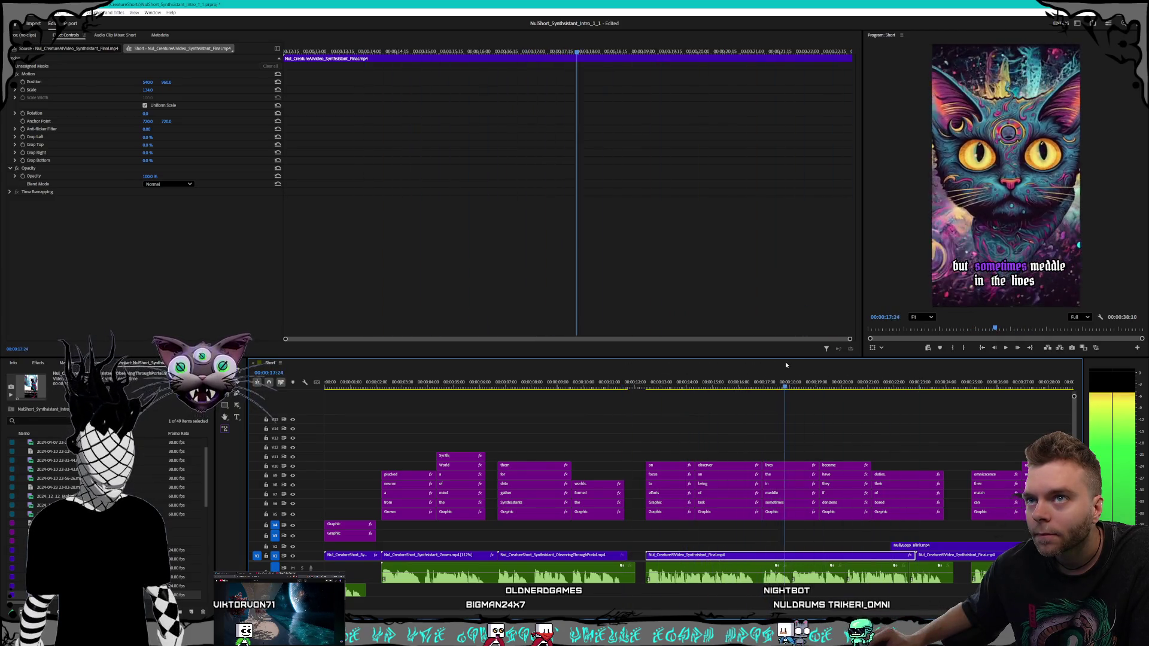
pyautogui.rightClick(769, 557)
pyautogui.click(806, 413)
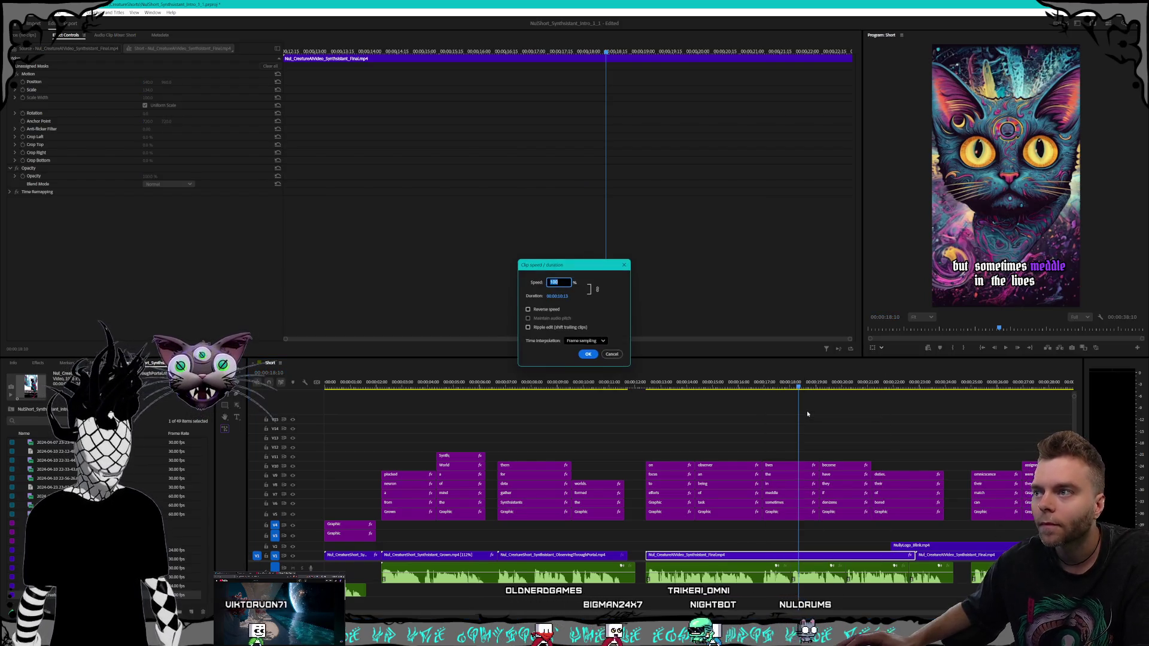
pyautogui.press('Return')
pyautogui.click(657, 387)
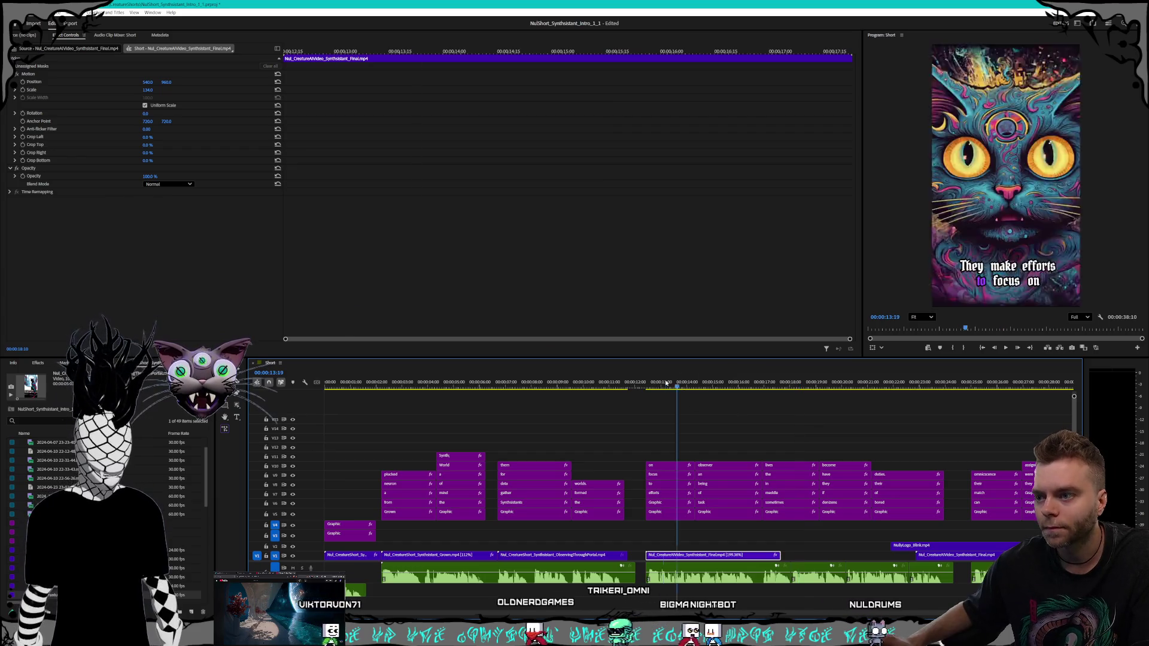
pyautogui.press('space')
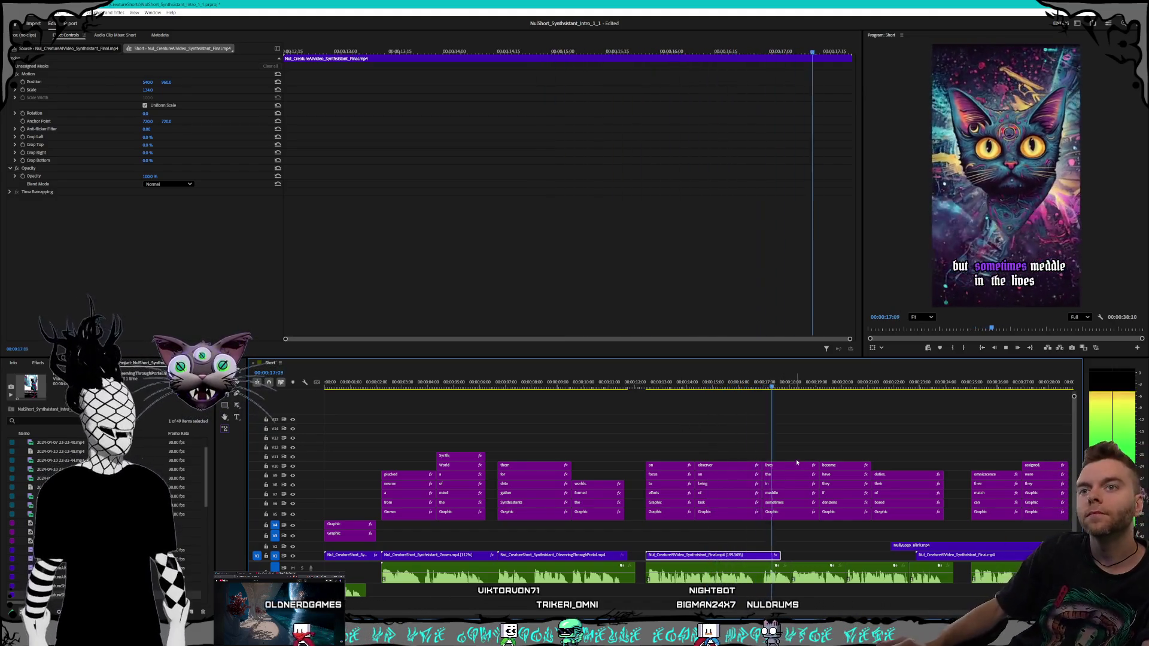
pyautogui.press('space')
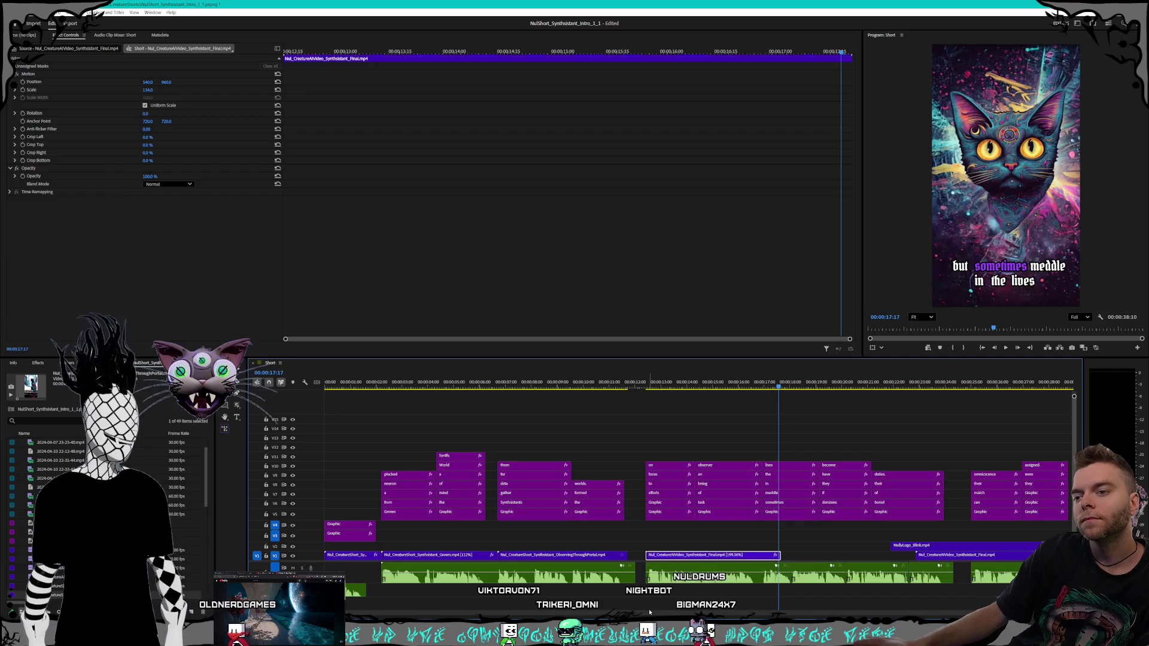
# - Zoom out the timeline and delete the later Final.mp4 copy
pyautogui.press('-')
pyautogui.scroll(-5, 821, 541)
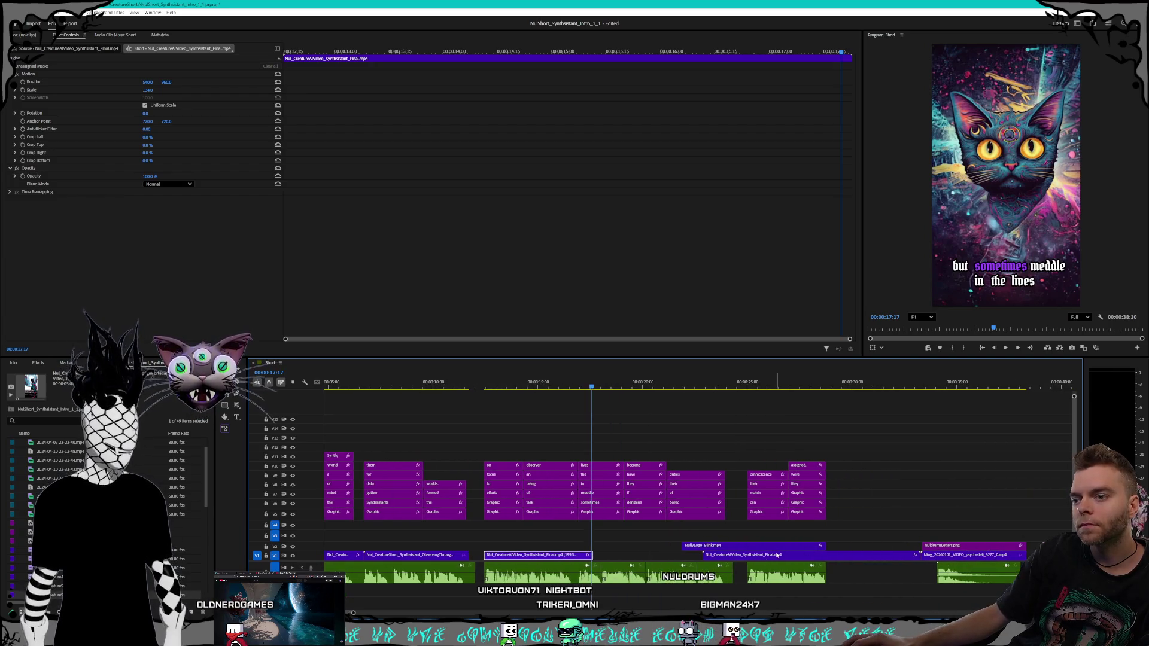
pyautogui.press('Delete')
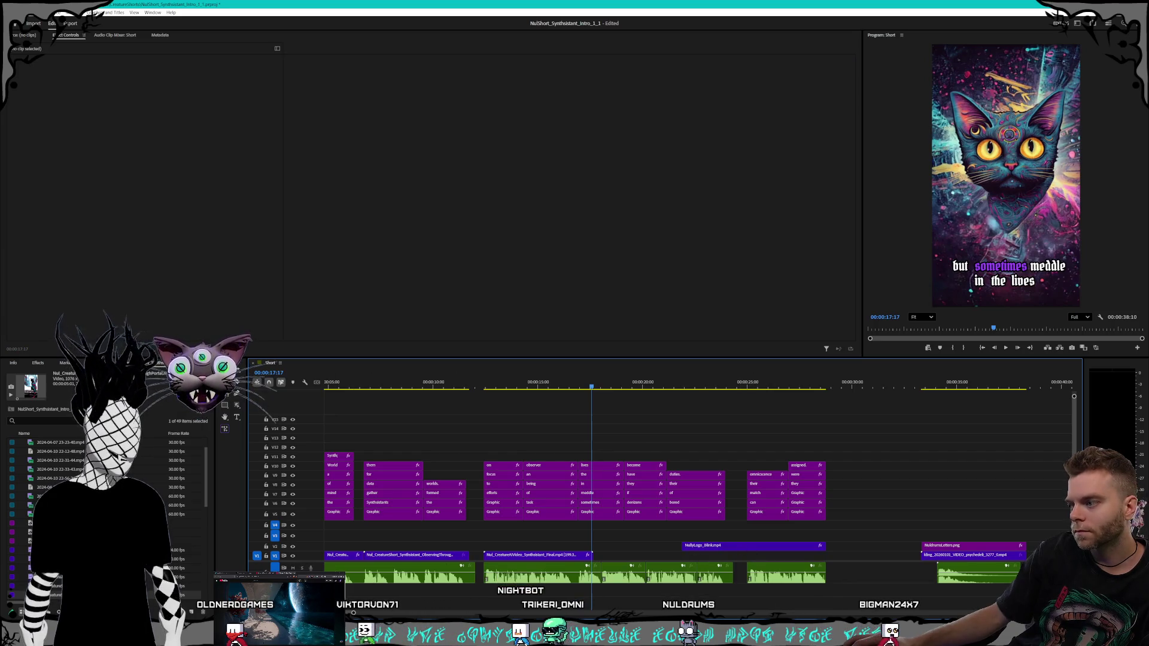
pyautogui.hotkey('alt', 'Tab')
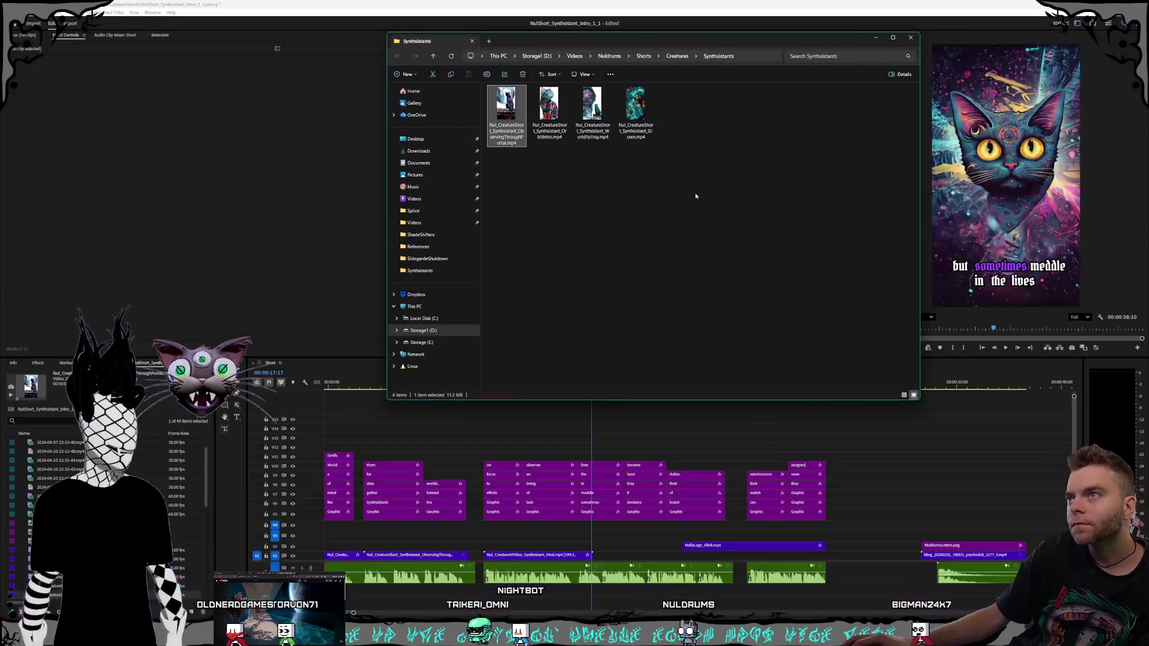
# - Drag WorldFalling.mp4 into the sequence and scrub through it
pyautogui.click(694, 193)
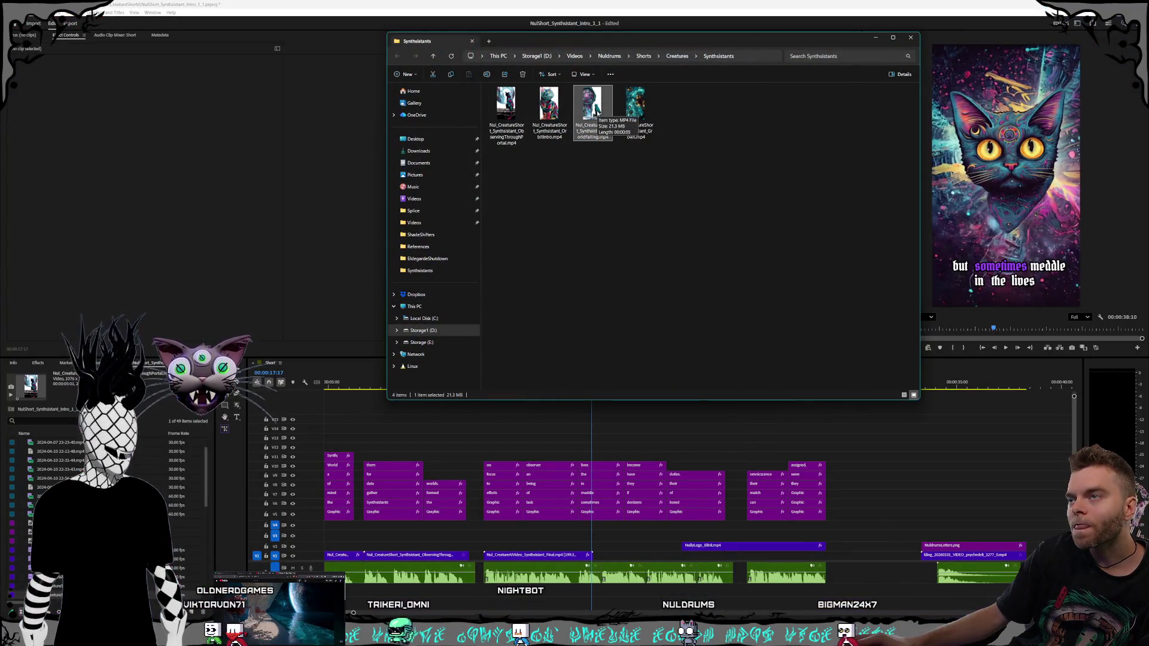
pyautogui.moveTo(597, 112)
pyautogui.mouseDown()
pyautogui.moveTo(890, 429)
pyautogui.moveTo(926, 531)
pyautogui.moveTo(862, 538)
pyautogui.moveTo(840, 564)
pyautogui.moveTo(852, 564)
pyautogui.mouseUp()
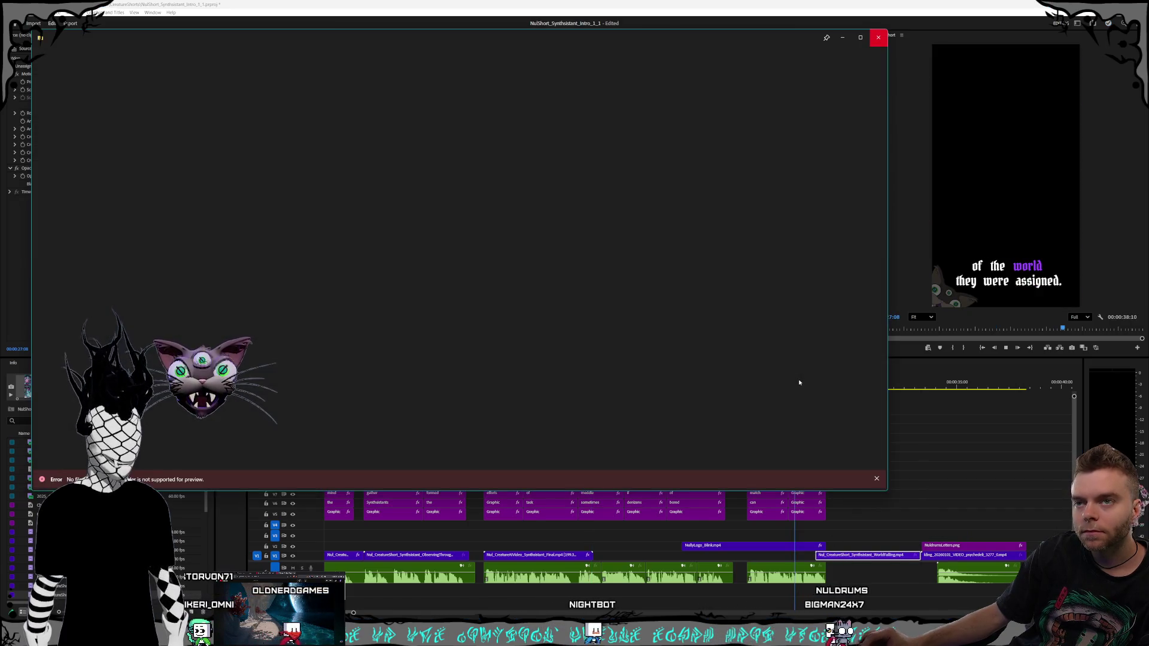
pyautogui.click(878, 37)
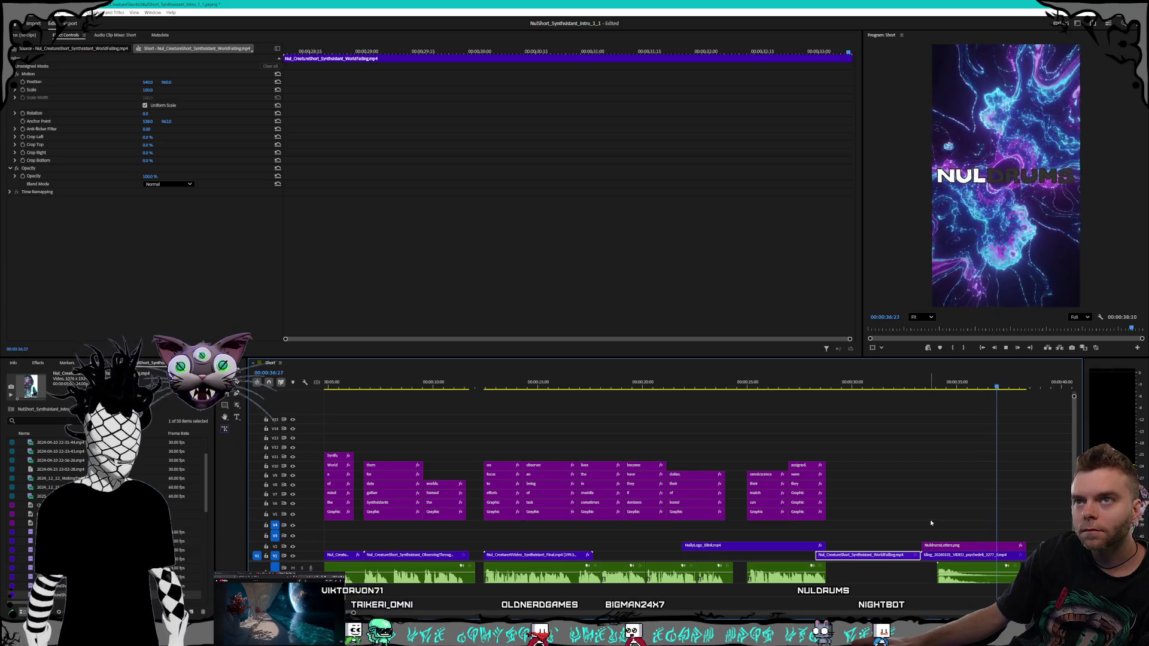
pyautogui.hotkey('ctrl', 'space')
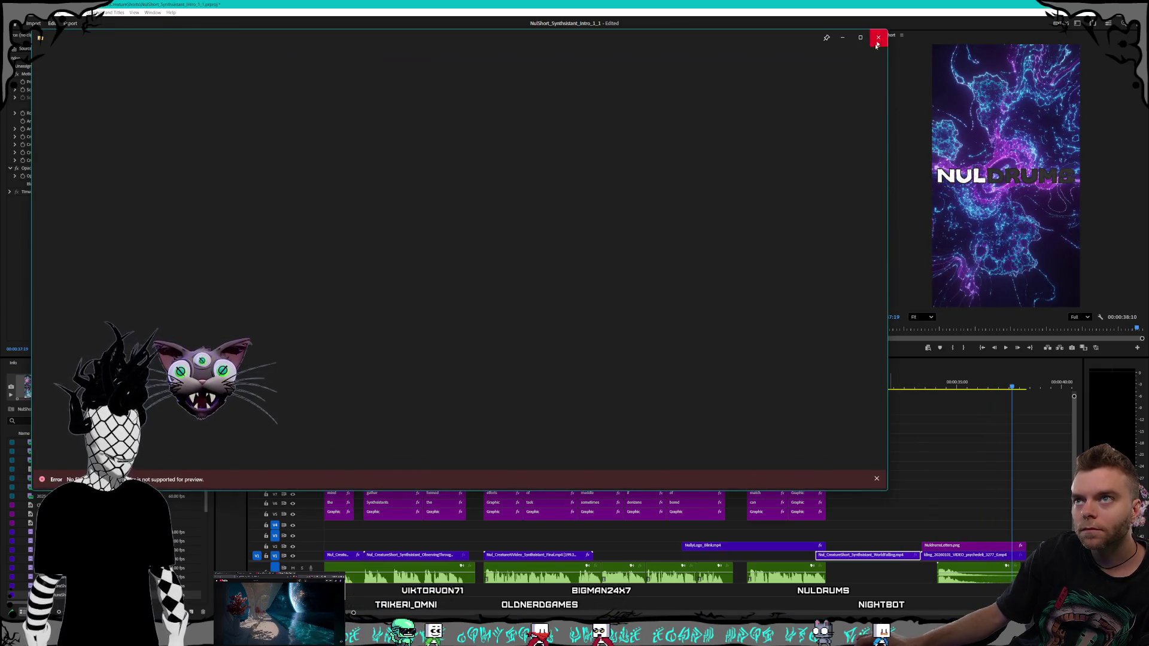
pyautogui.click(878, 37)
pyautogui.press('space')
pyautogui.moveTo(890, 374)
pyautogui.mouseDown()
pyautogui.moveTo(921, 377)
pyautogui.moveTo(893, 378)
pyautogui.mouseUp()
# - Shift the WorldFalling clip slightly earlier and set its speed to 80%
pyautogui.moveTo(853, 560); pyautogui.dragTo(804, 560)
pyautogui.rightClick(803, 560)
pyautogui.click(846, 415)
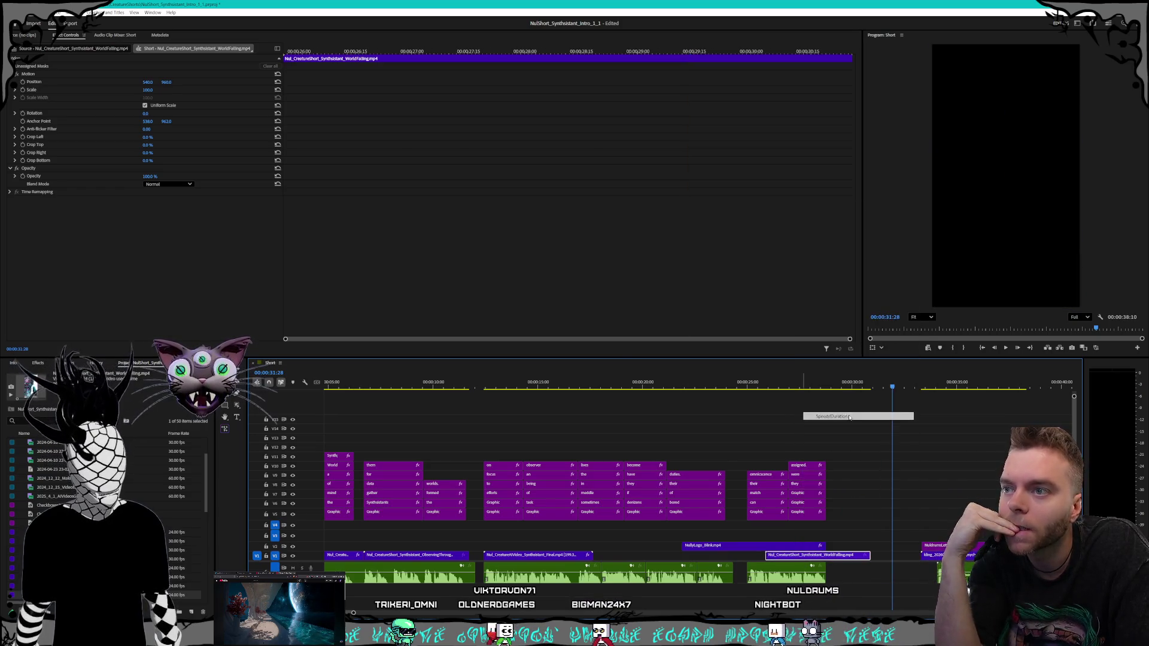
pyautogui.write('80')
pyautogui.press('Return')
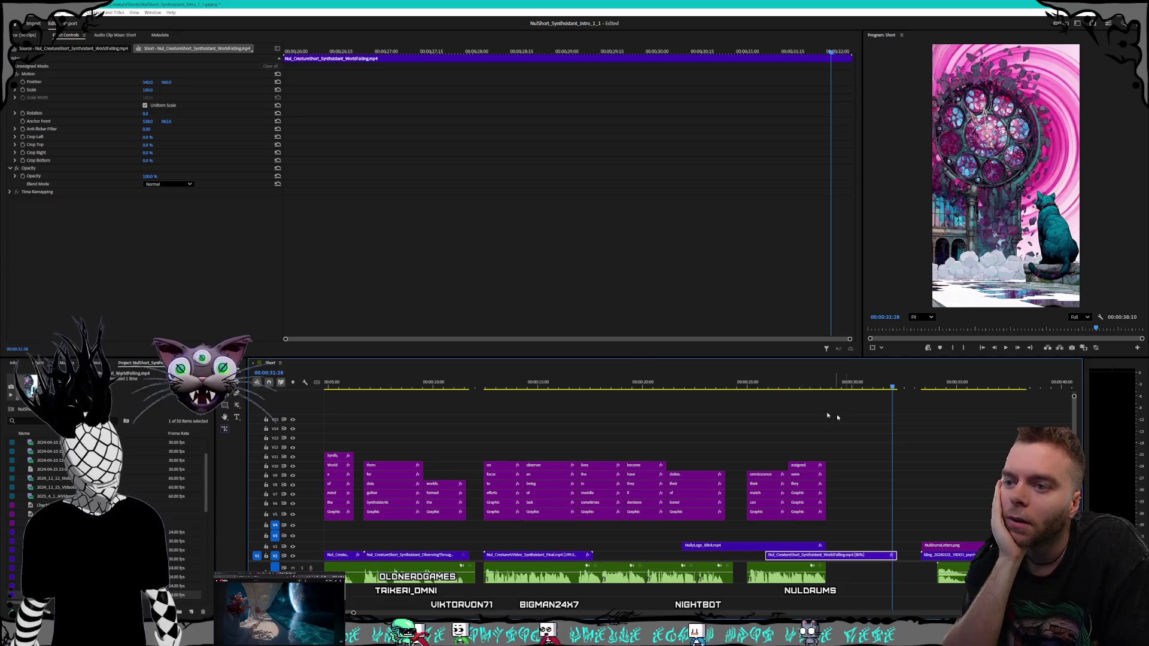
# - Move the WorldFalling clip later to butt against the ending clip and replay the sequence
pyautogui.moveTo(842, 557); pyautogui.dragTo(863, 557)
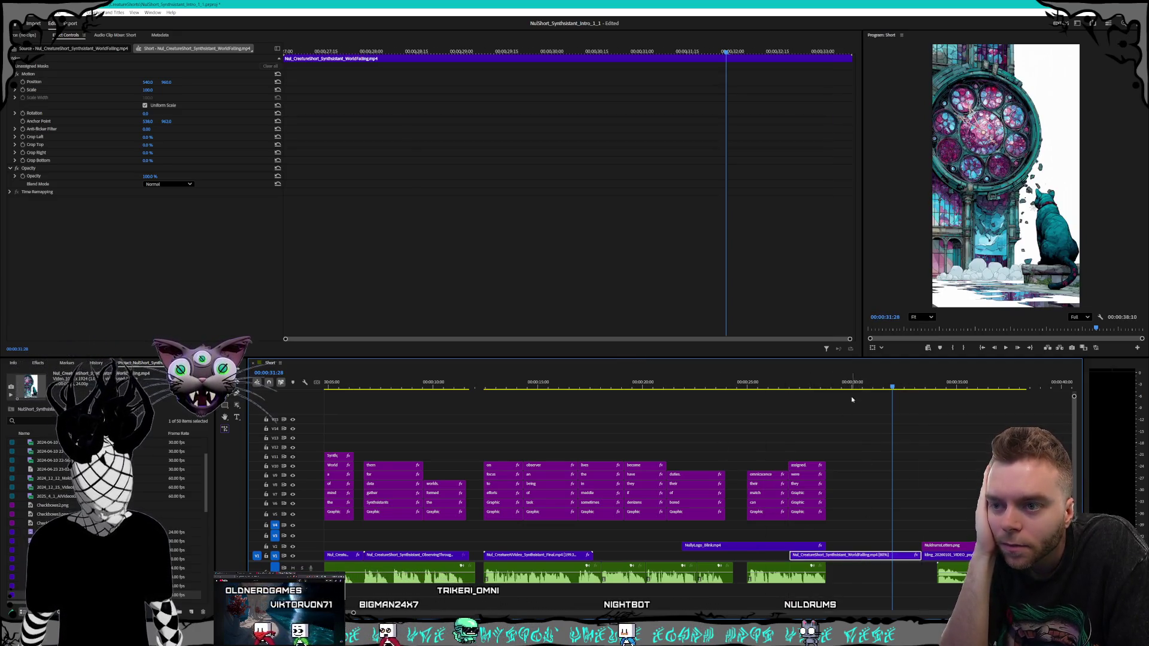
pyautogui.click(776, 388)
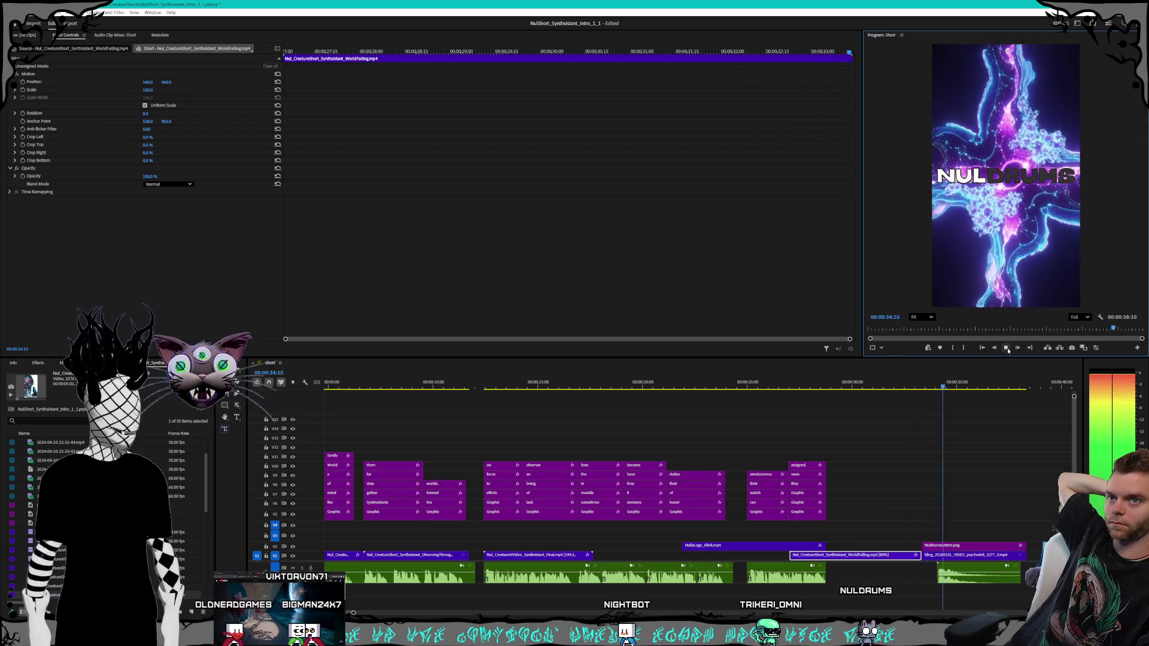
pyautogui.click(1008, 351)
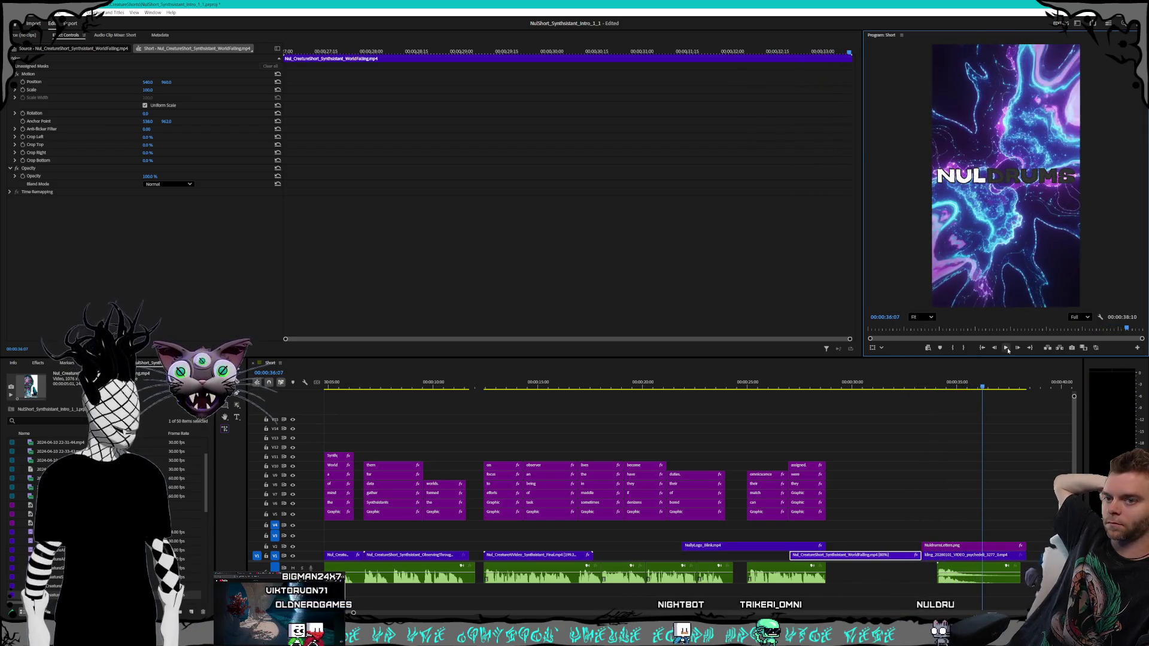
pyautogui.moveTo(522, 386)
pyautogui.mouseDown()
pyautogui.moveTo(451, 386)
pyautogui.moveTo(577, 386)
pyautogui.mouseUp()
pyautogui.press('space')
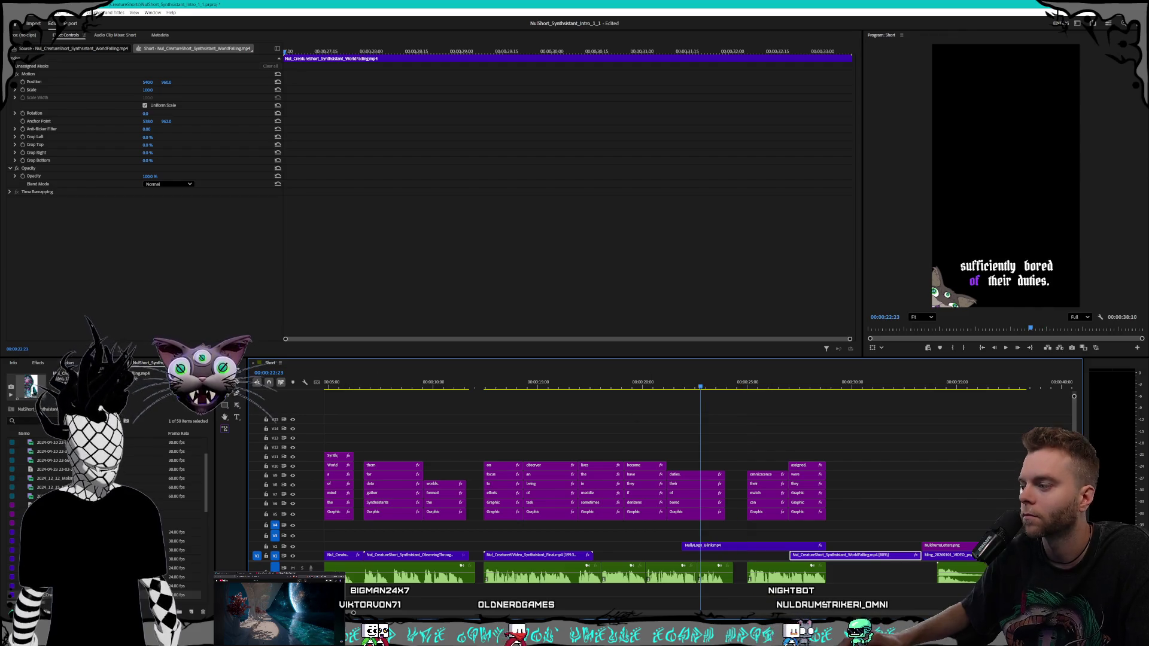
pyautogui.hotkey('alt', 'Tab')
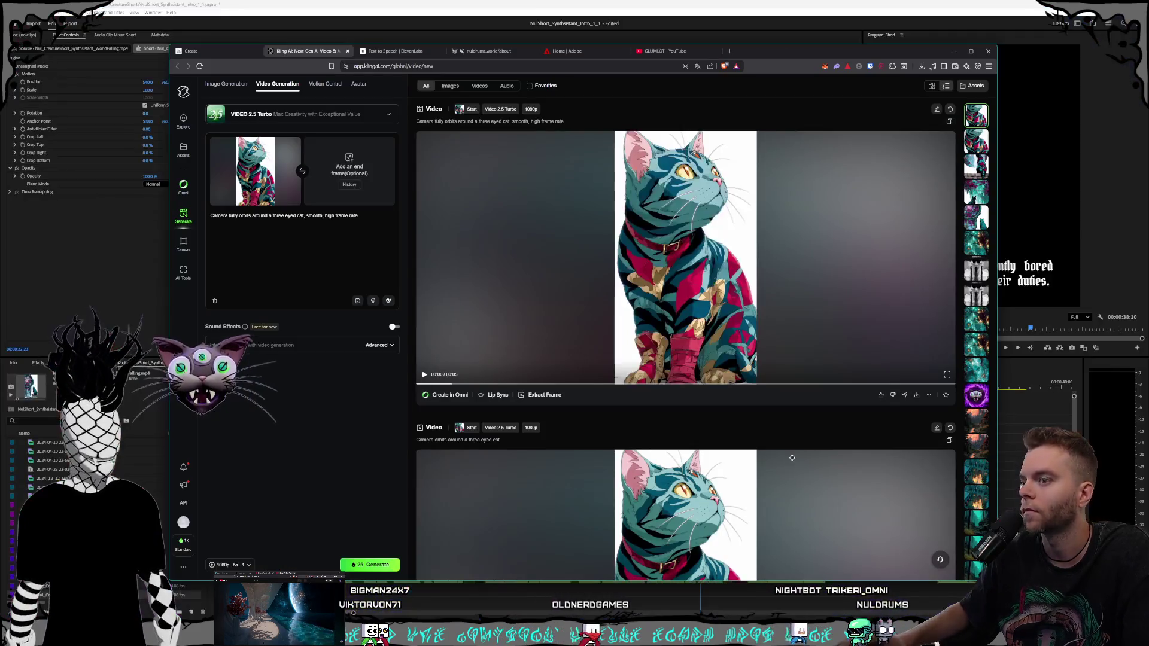
# - Browse the Midjourney cat image grids, then scrub Premiere's timeline toward the ending
pyautogui.click(395, 53)
pyautogui.click(308, 52)
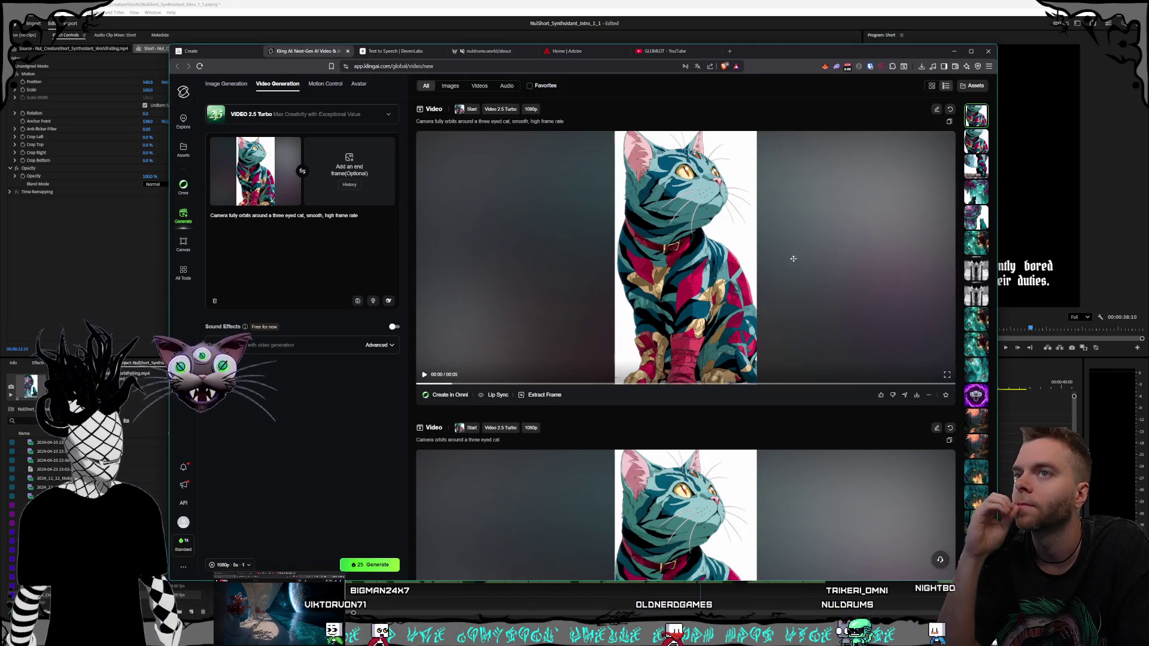
pyautogui.click(198, 51)
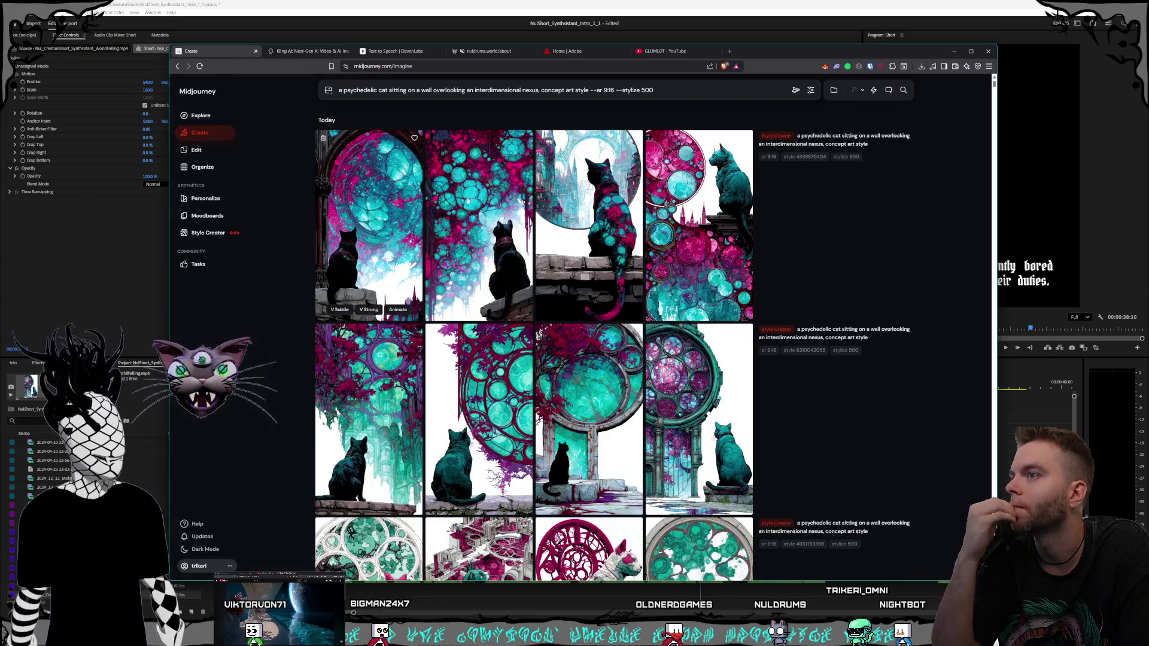
pyautogui.scroll(-10, 607, 412)
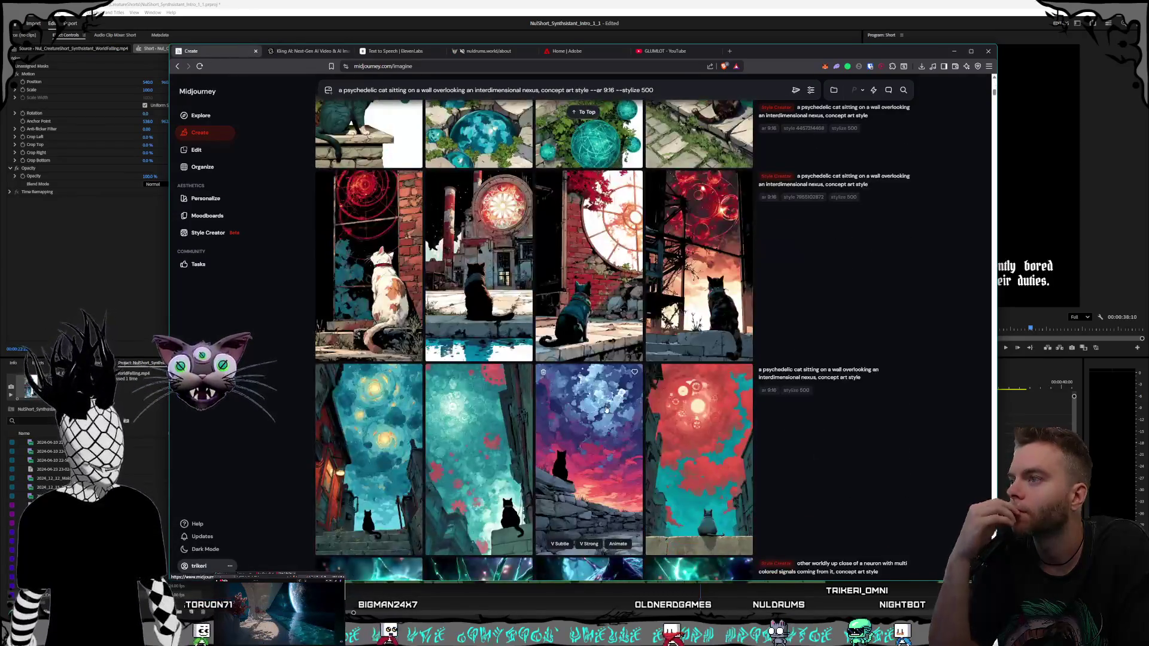
pyautogui.scroll(-5, 612, 406)
pyautogui.scroll(10, 612, 407)
pyautogui.scroll(5, 589, 377)
pyautogui.hotkey('ctrl', 'Tab')
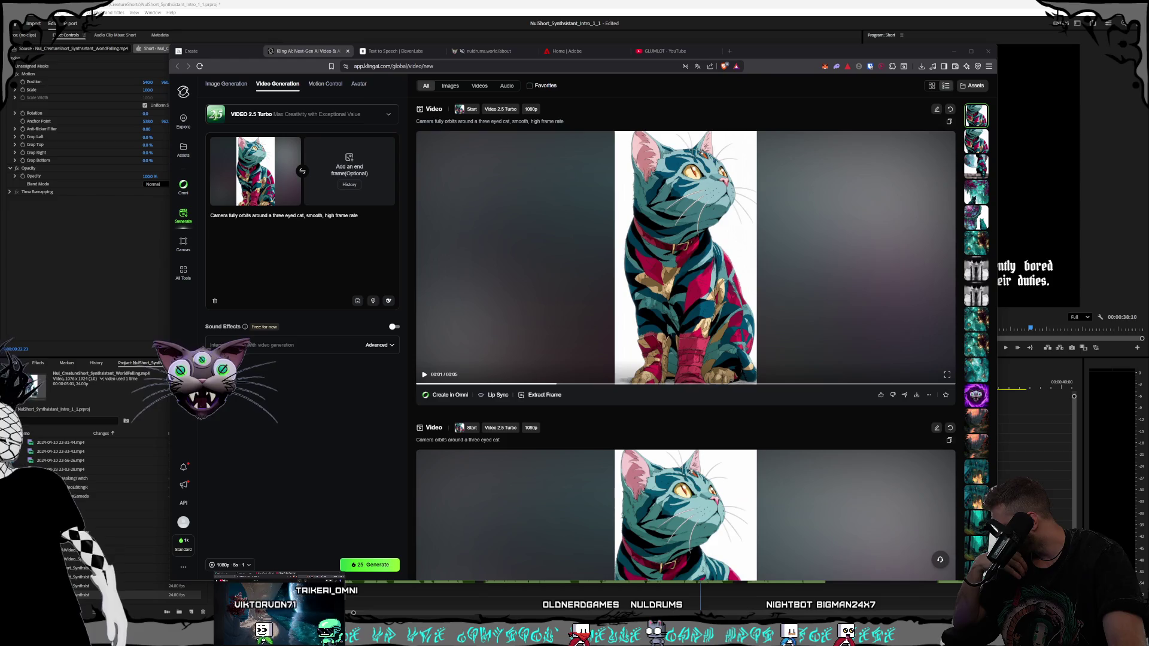
pyautogui.hotkey('alt', 'Tab')
pyautogui.moveTo(794, 388)
pyautogui.mouseDown()
pyautogui.moveTo(825, 387)
pyautogui.moveTo(775, 386)
pyautogui.moveTo(922, 393)
pyautogui.mouseUp()
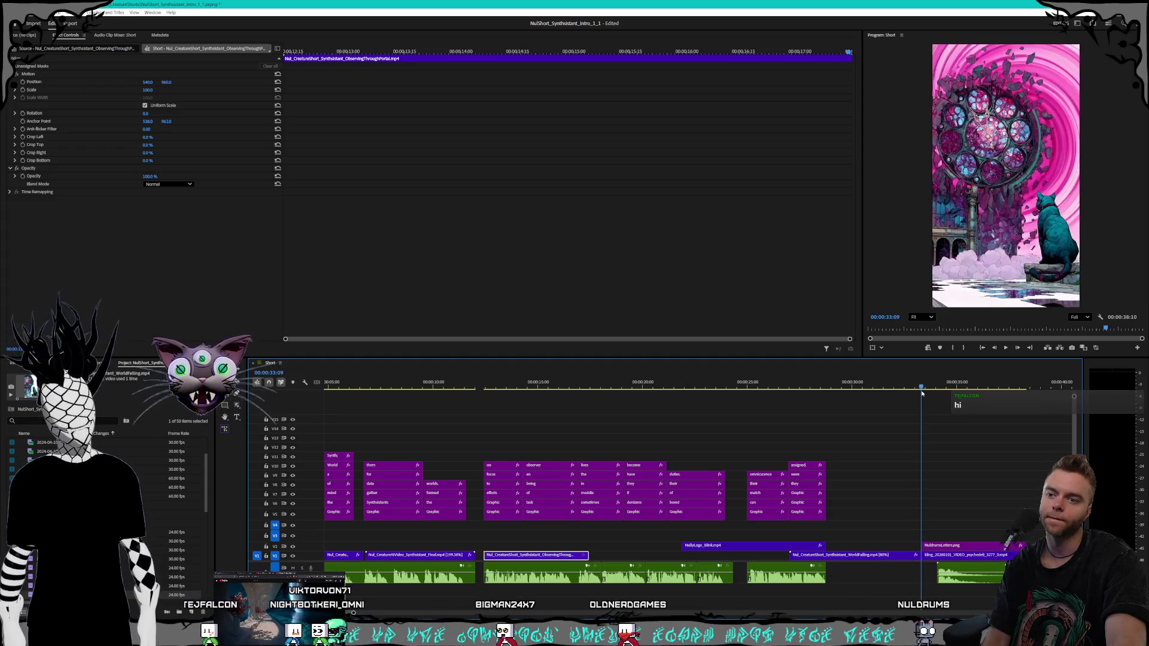
# - Move the two ending clips up one track and stretch WorldFalling toward the ending
pyautogui.click(954, 526)
pyautogui.moveTo(955, 530); pyautogui.dragTo(896, 556)
pyautogui.hotkey('alt', 'Up')
pyautogui.click(896, 557)
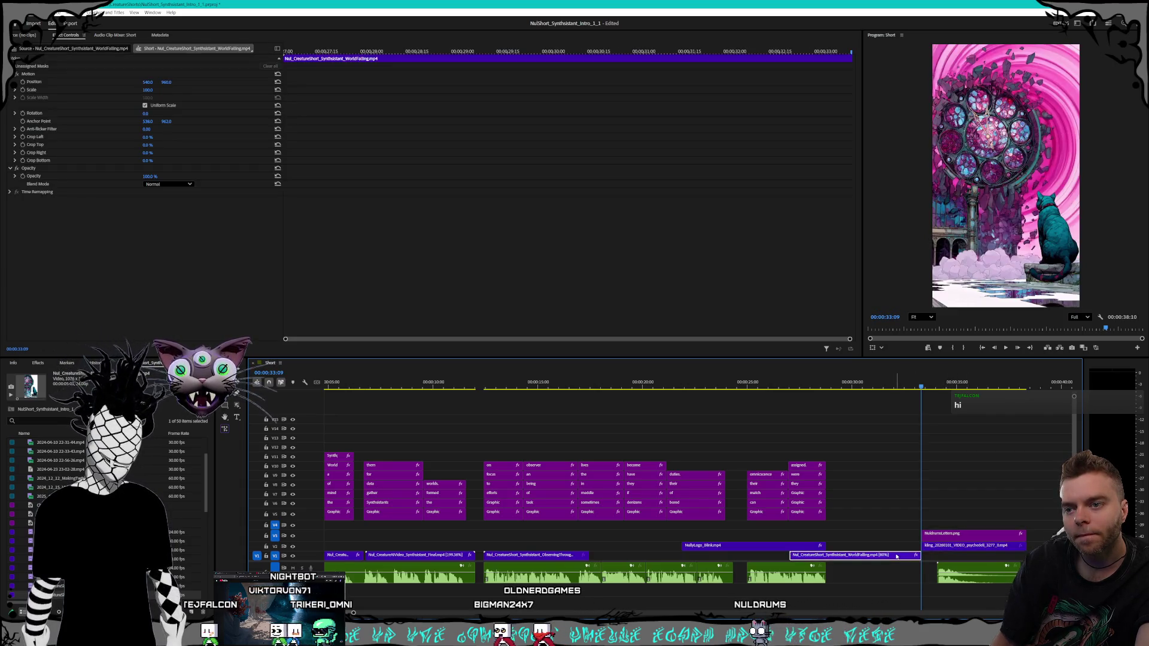
pyautogui.moveTo(882, 557)
pyautogui.mouseDown()
pyautogui.moveTo(894, 558)
pyautogui.moveTo(855, 557)
pyautogui.mouseUp()
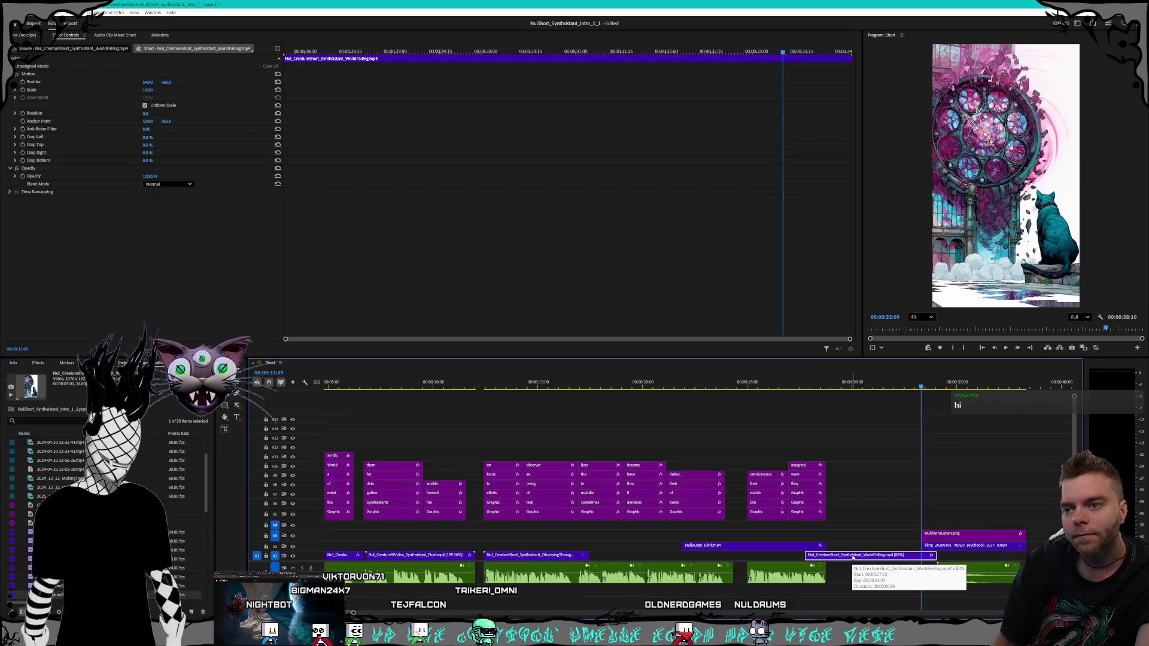
pyautogui.rightClick(854, 558)
pyautogui.click(843, 560)
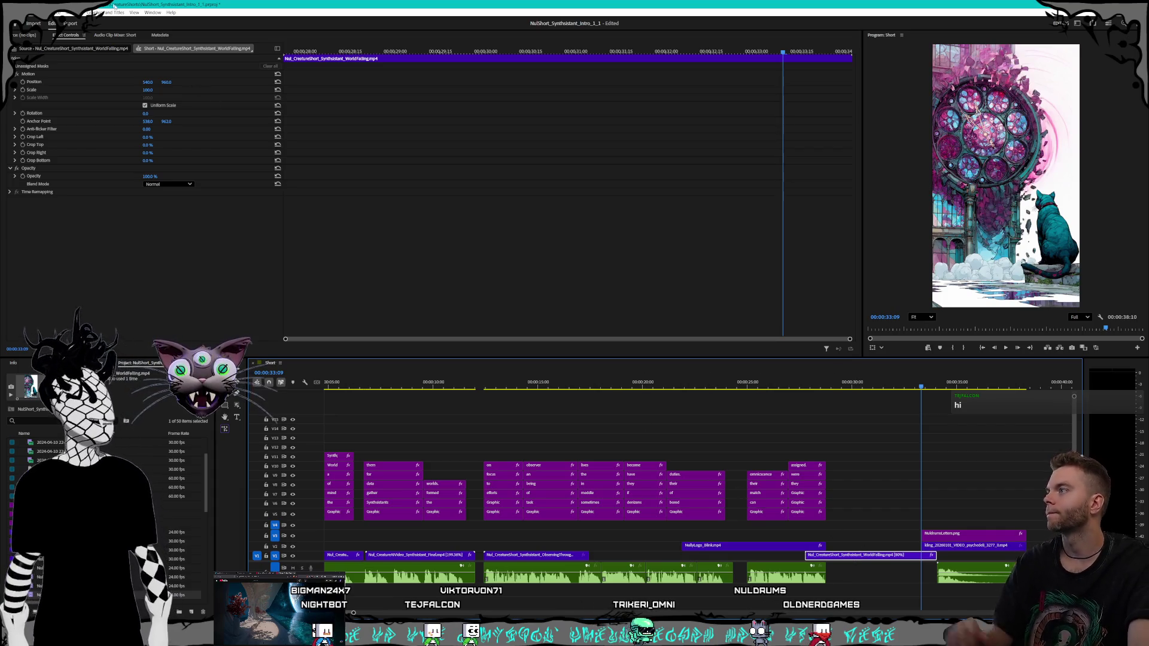
# - Keyframe WorldFalling's Opacity to 0% at its last frame
pyautogui.click(24, 181)
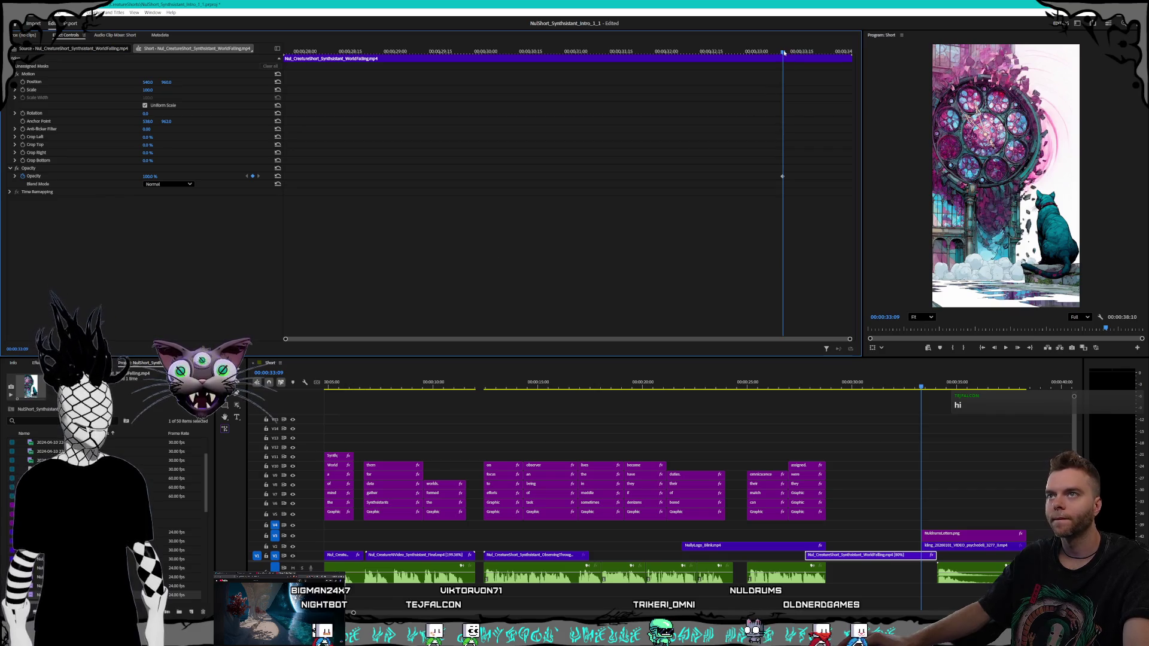
pyautogui.moveTo(785, 54); pyautogui.dragTo(849, 57)
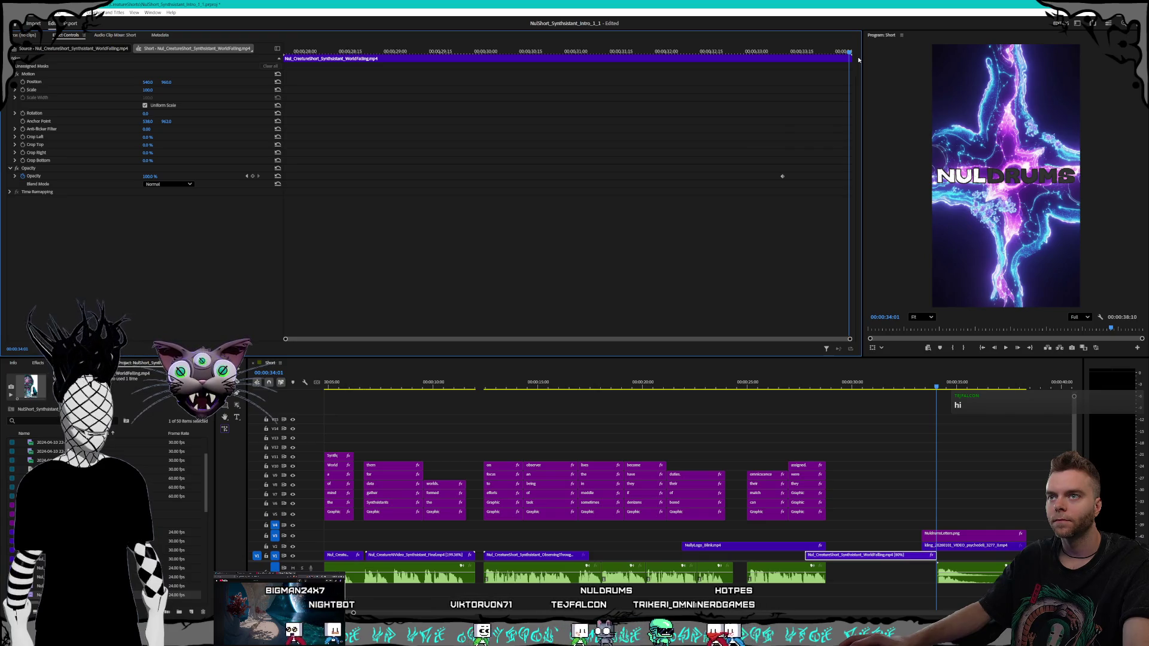
pyautogui.click(252, 177)
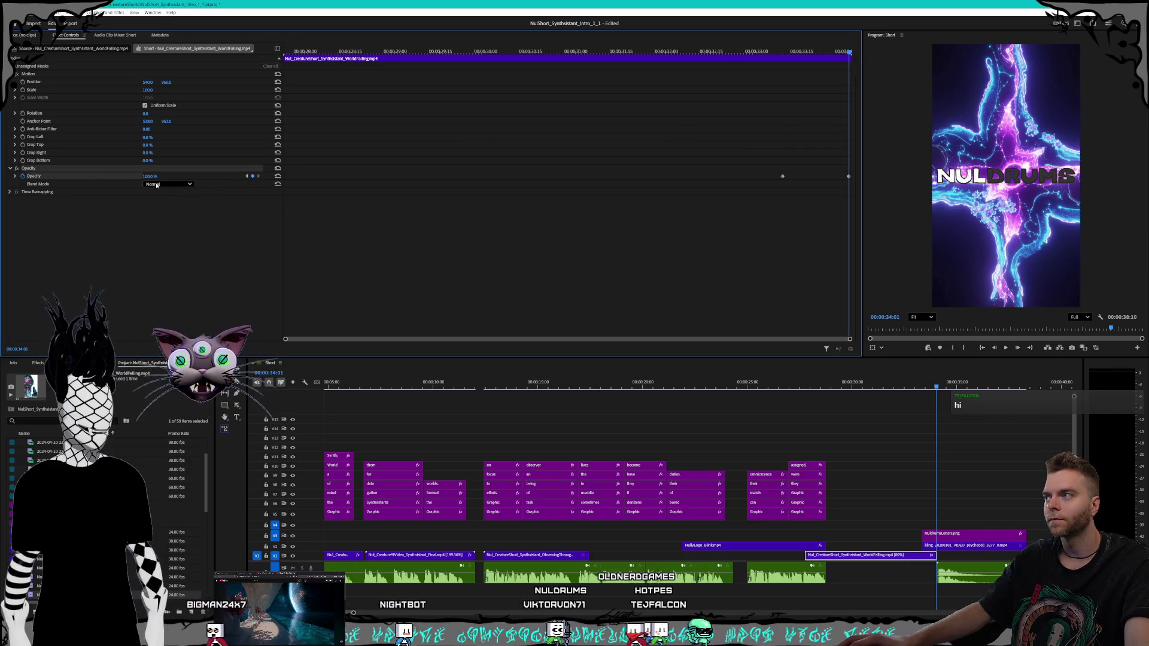
pyautogui.write('0')
pyautogui.press('Return')
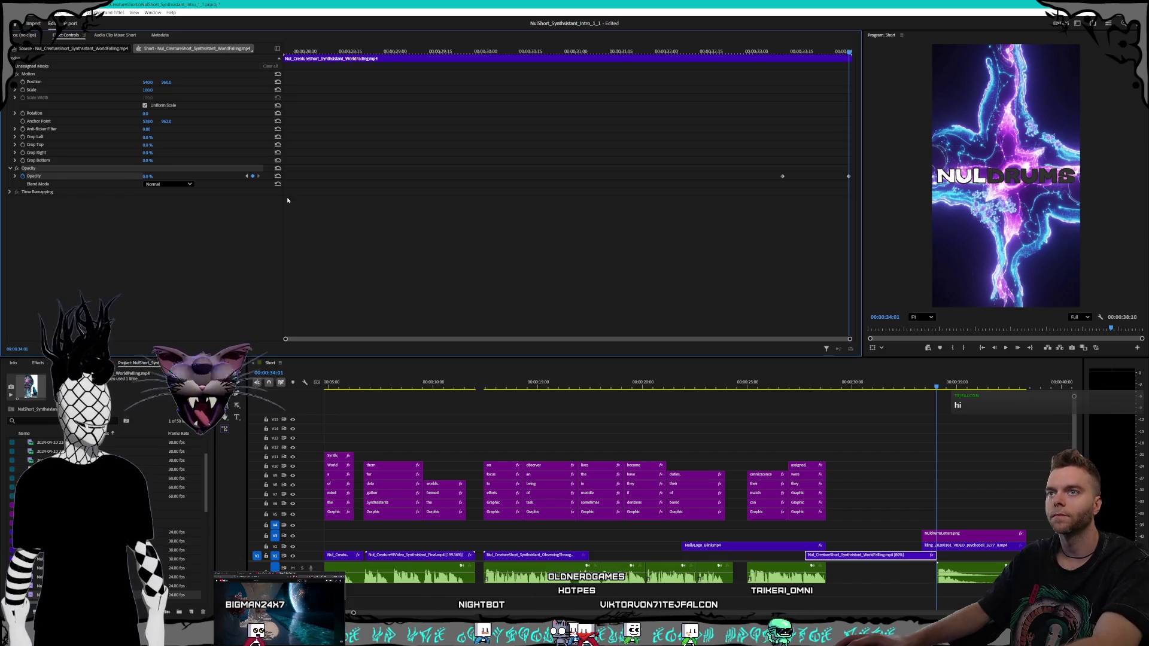
pyautogui.click(779, 51)
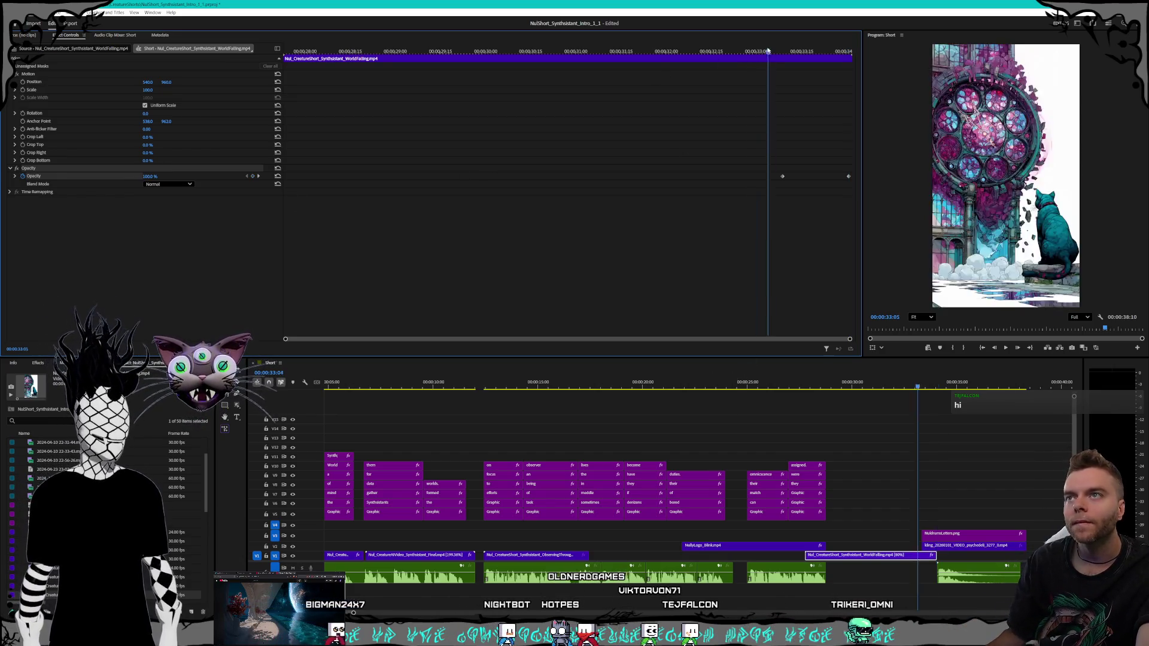
pyautogui.press('Left')
pyautogui.press('Left')
pyautogui.press('Left')
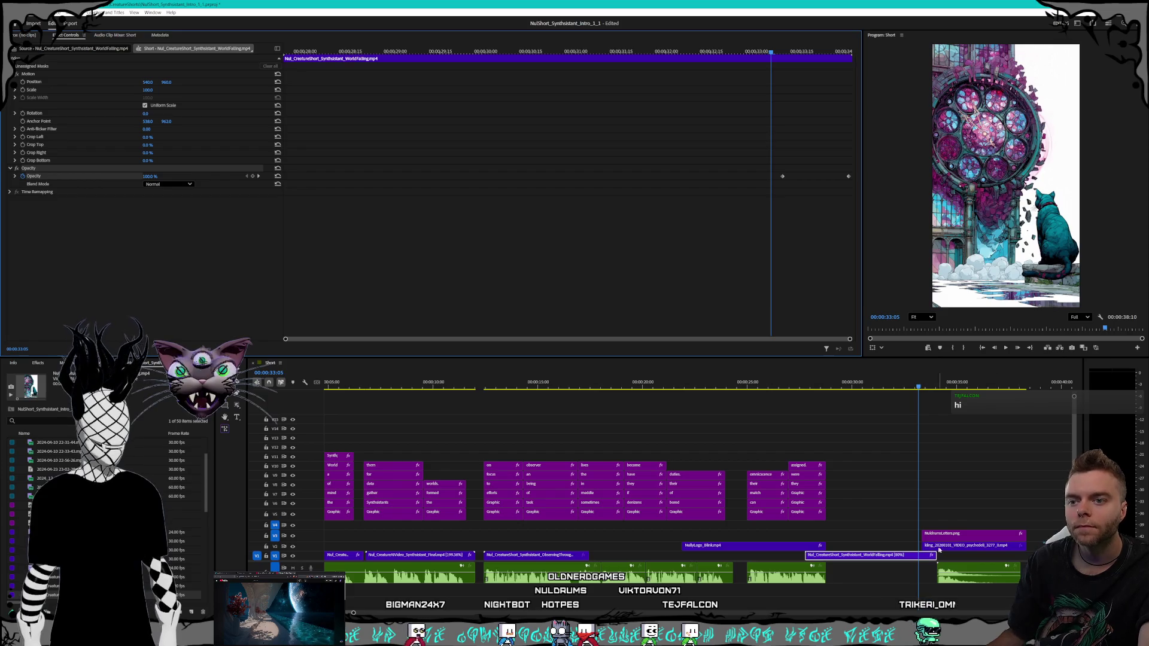
# - Restack the ending: Kling clip on V1, WorldFalling on V2, NellyLogo_Blink on V3
pyautogui.click(952, 547)
pyautogui.moveTo(952, 549); pyautogui.dragTo(955, 531)
pyautogui.moveTo(776, 548); pyautogui.dragTo(778, 536)
pyautogui.click(848, 556)
pyautogui.moveTo(847, 556); pyautogui.dragTo(862, 542)
pyautogui.moveTo(948, 529); pyautogui.dragTo(951, 556)
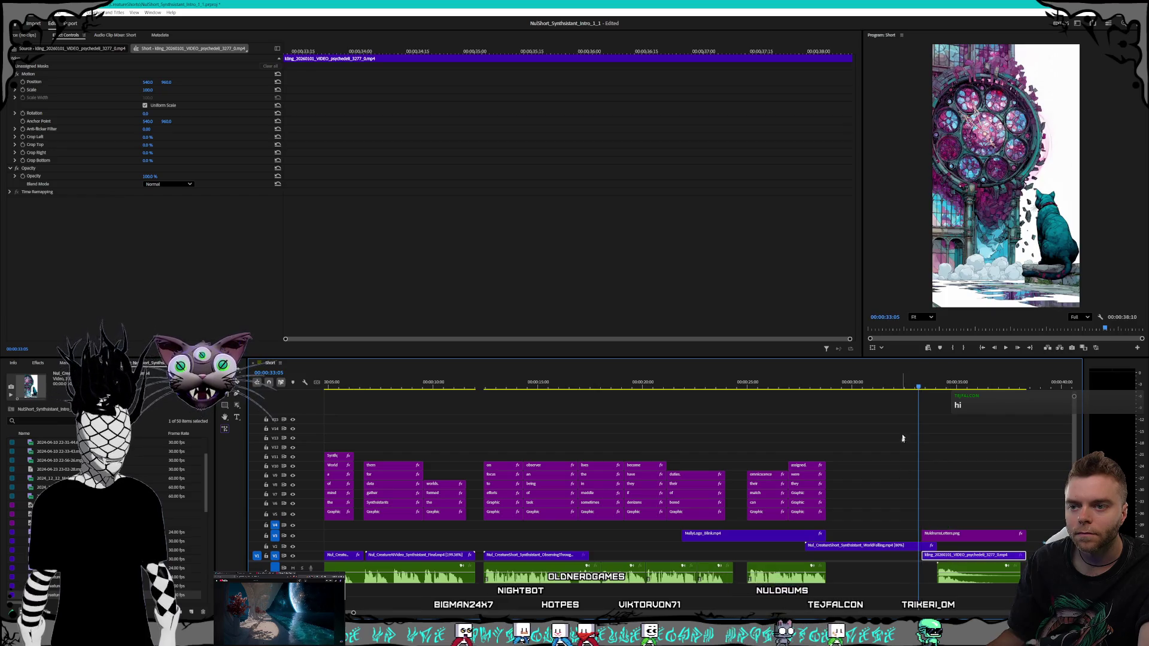
# - Play the ending from the stained-glass frame into the Kling clip, then return to Kling AI
pyautogui.click(931, 387)
pyautogui.moveTo(931, 387); pyautogui.dragTo(911, 387)
pyautogui.press('space')
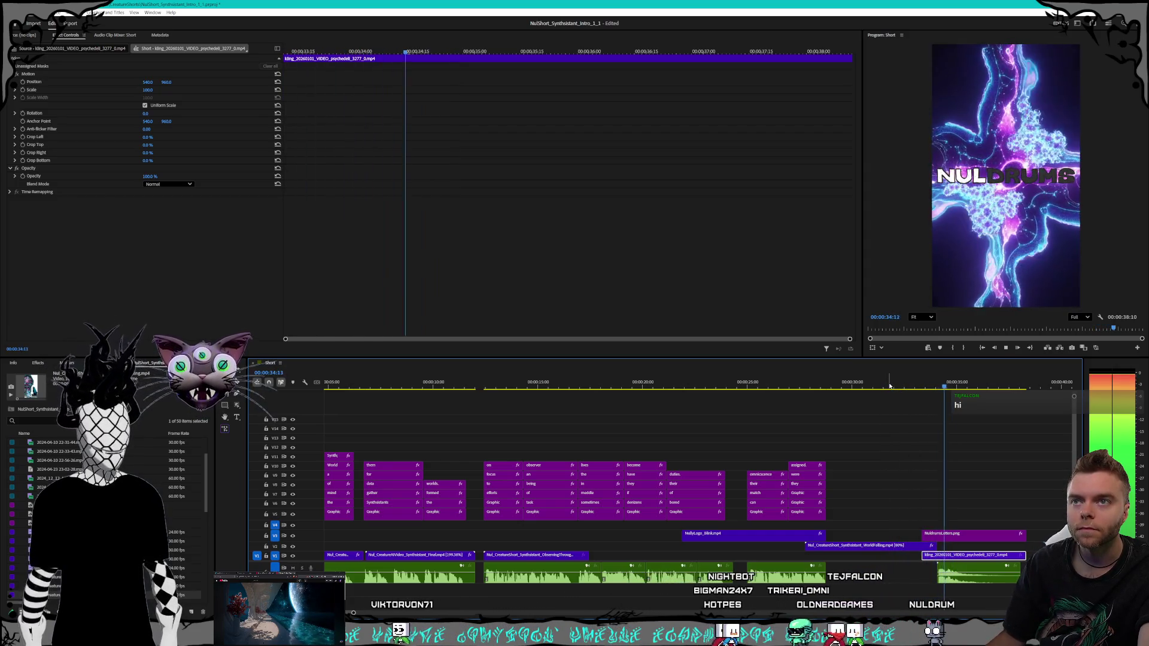
pyautogui.click(898, 386)
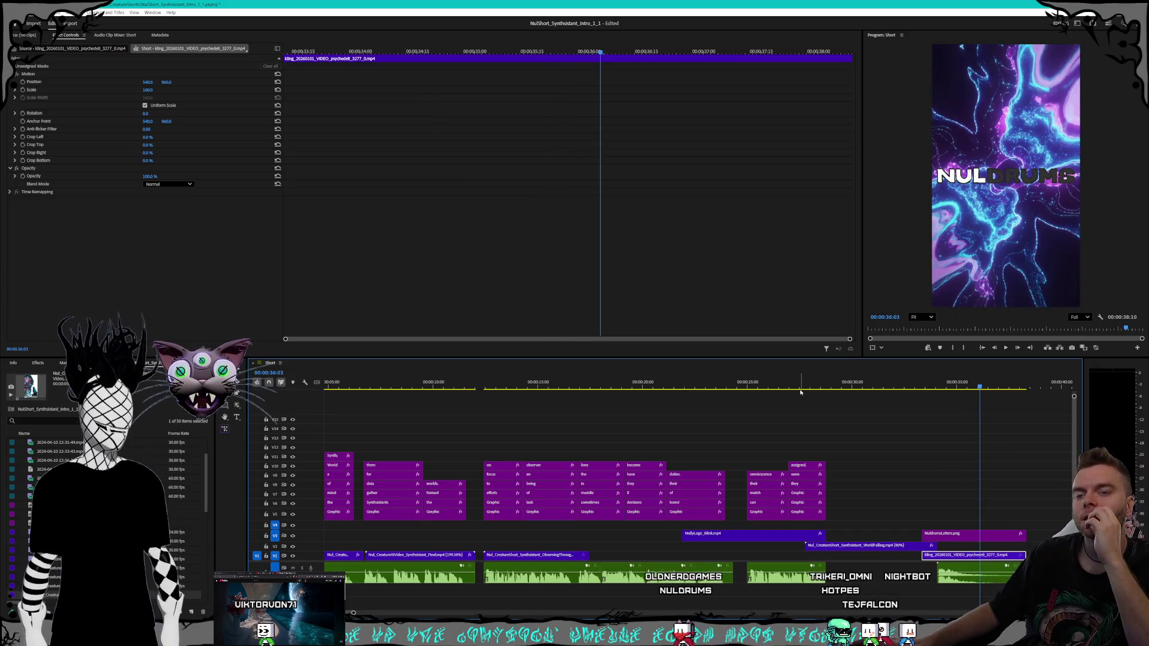
pyautogui.hotkey('alt', 'Tab')
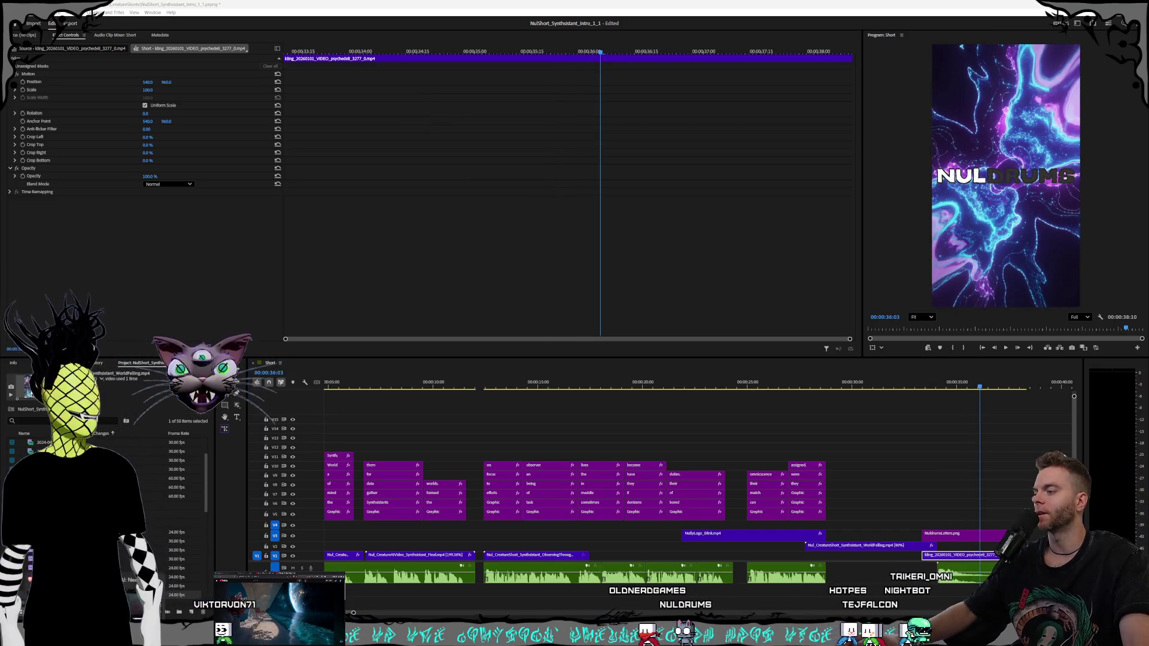
pyautogui.hotkey('alt', 'Tab')
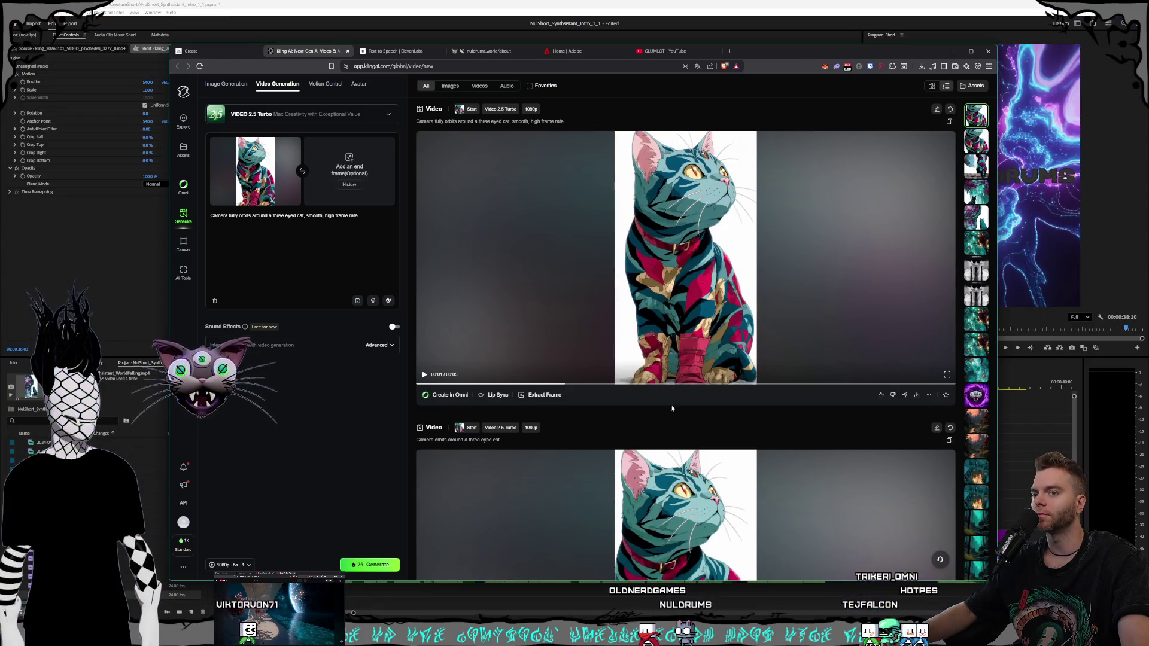
# - Copy the stained-glass clock-cat prompt ending 'the floor disintegrates, camera zooms out slowly'
pyautogui.scroll(-10, 972, 300)
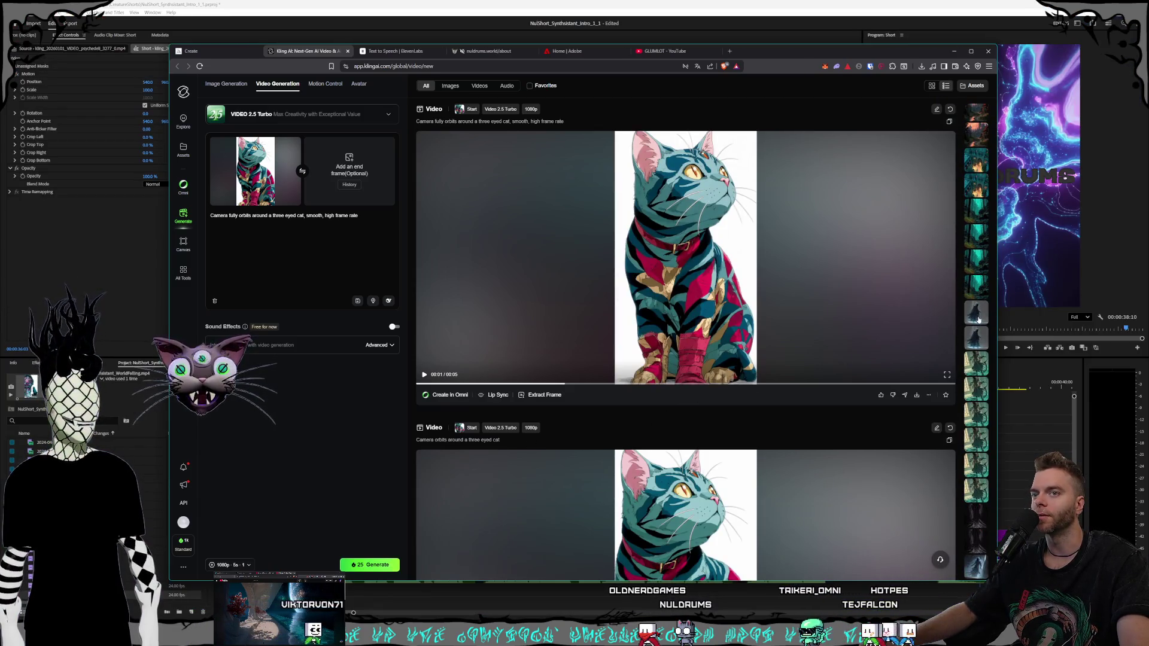
pyautogui.scroll(10, 976, 332)
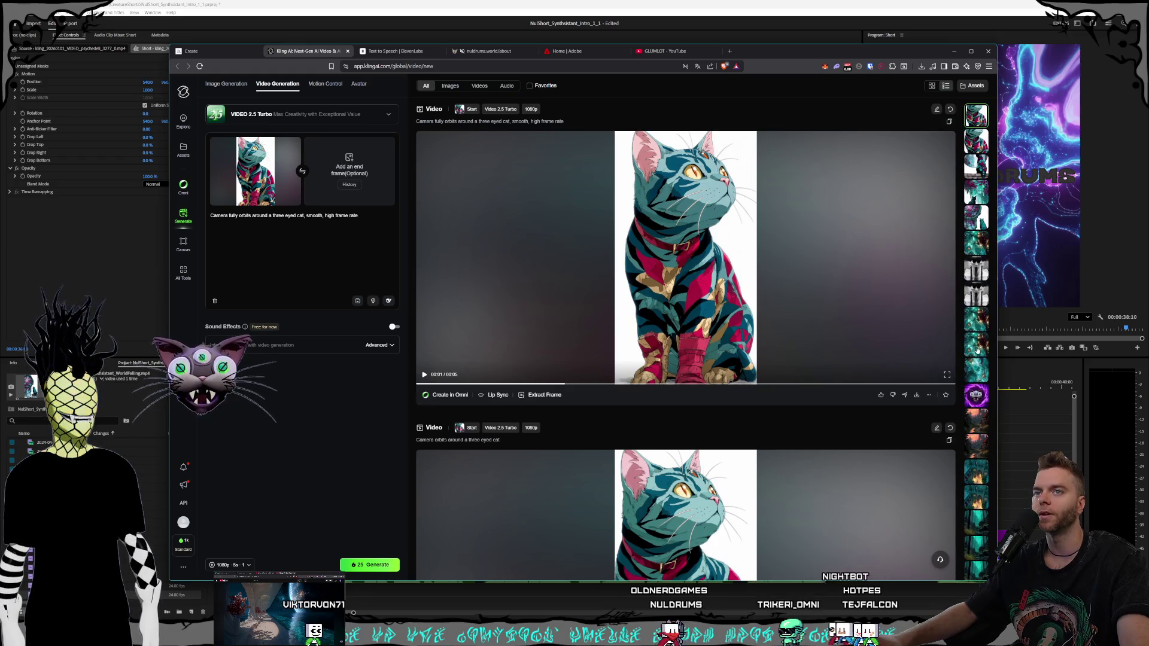
pyautogui.click(975, 222)
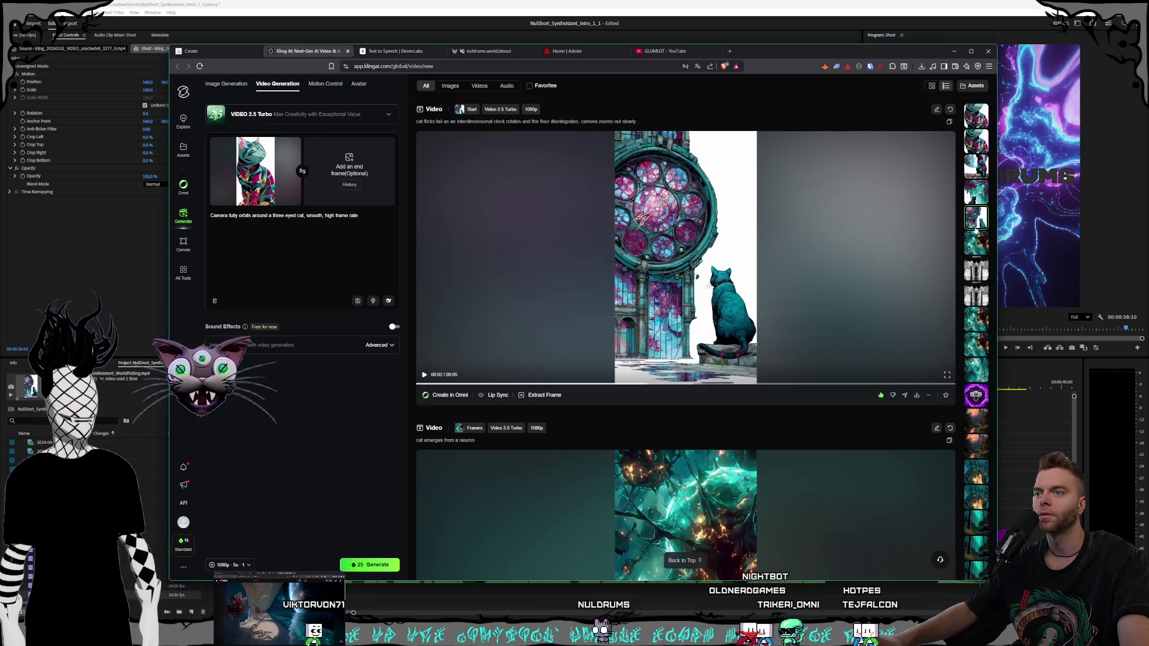
pyautogui.scroll(2, 961, 243)
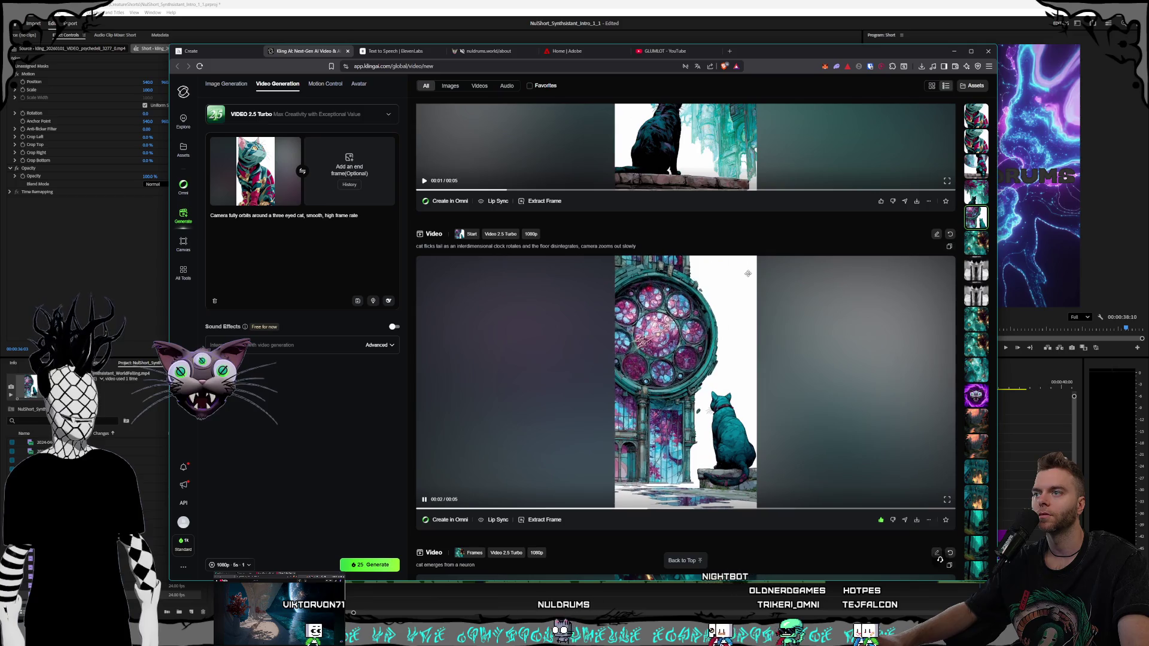
pyautogui.click(948, 248)
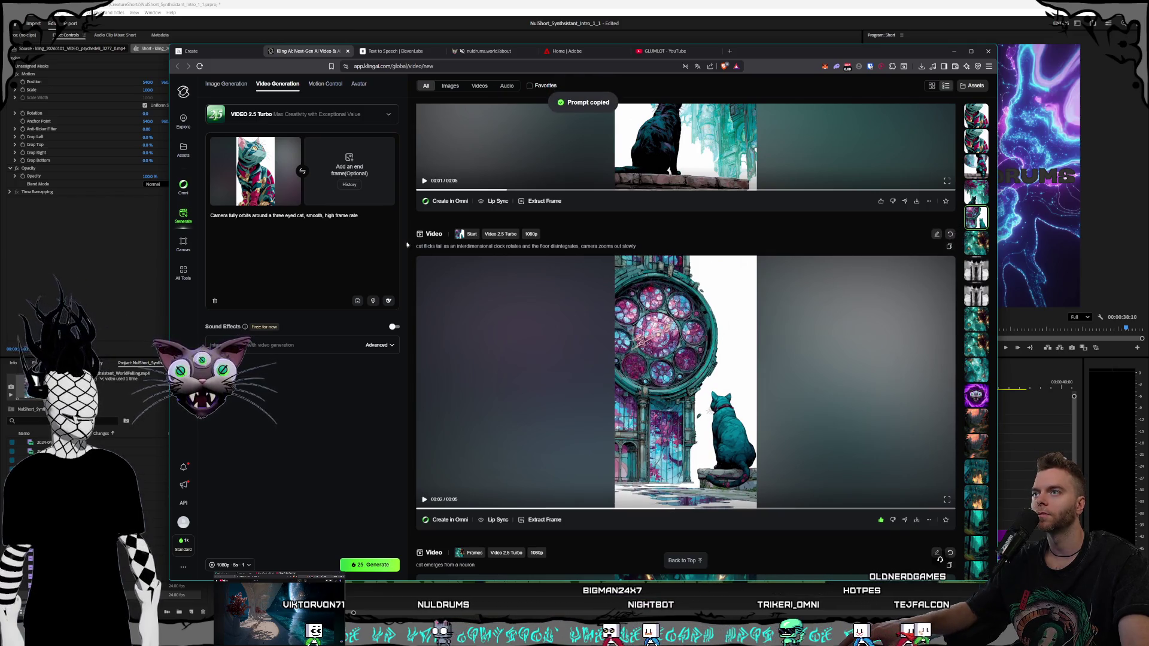
# - Paste the clock prompt and replace the start frame with a newly uploaded image
pyautogui.hotkey('ctrl', 'v')
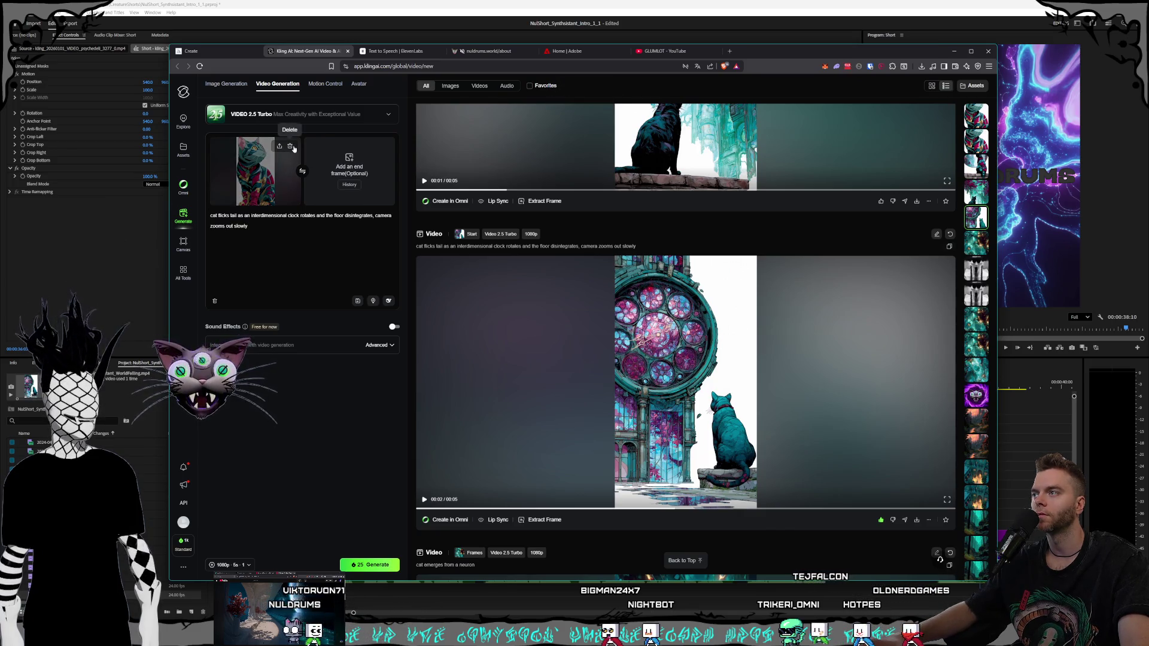
pyautogui.click(290, 146)
pyautogui.click(245, 158)
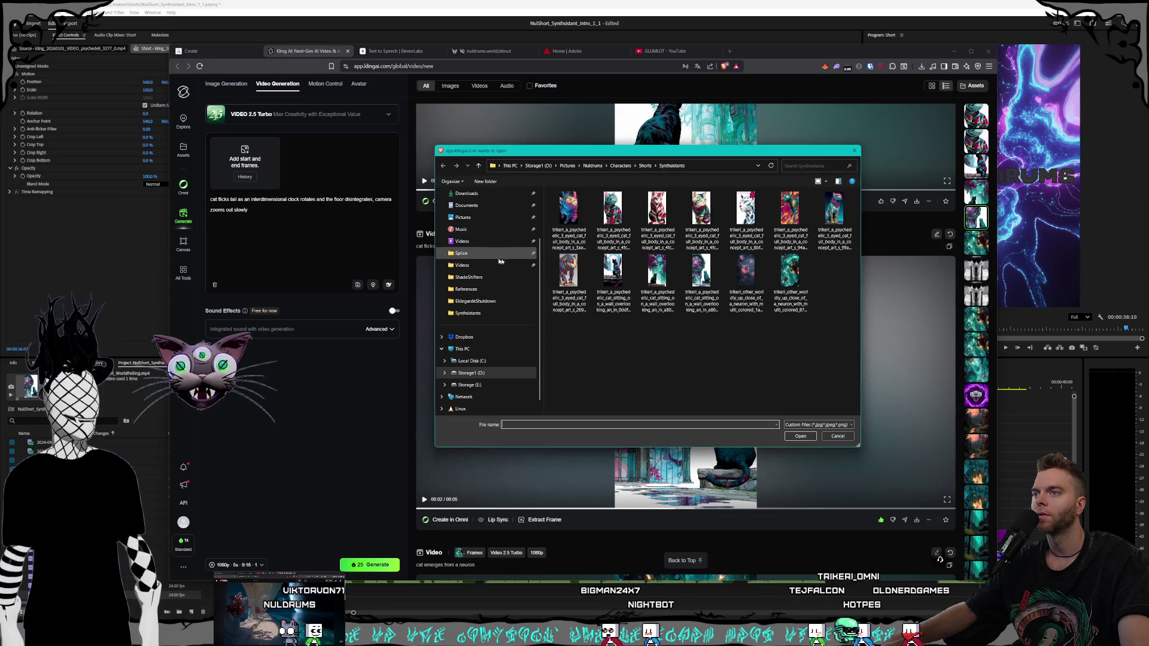
pyautogui.click(800, 436)
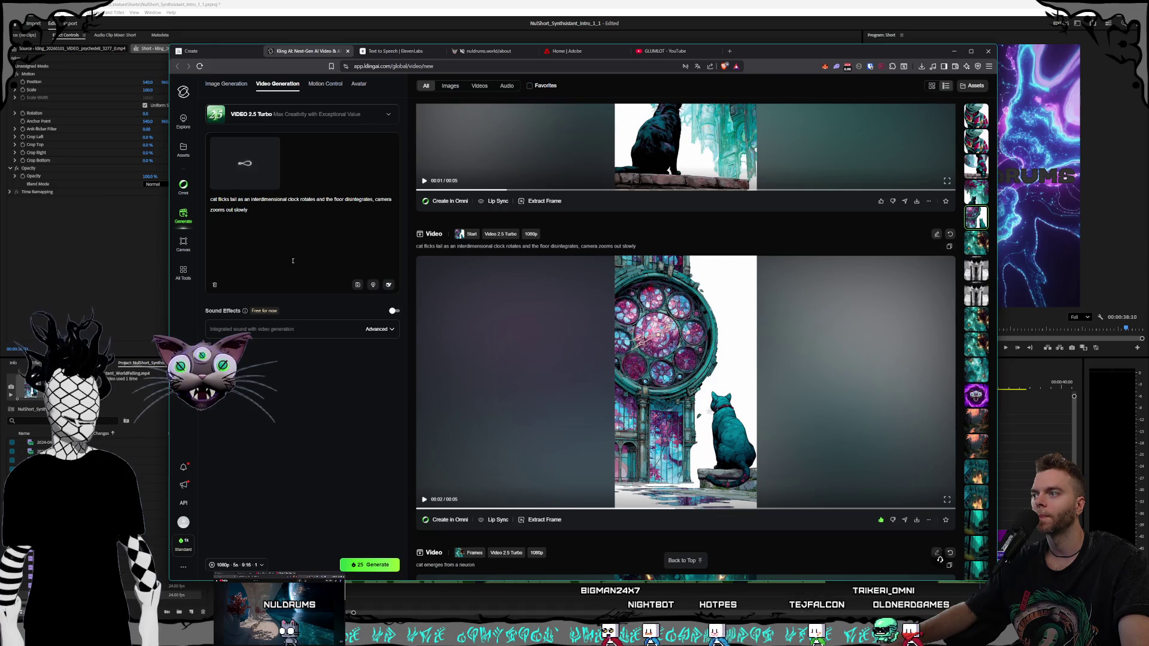
# - Generate a 10-second video, then clear the start frame for the next generation
pyautogui.click(261, 565)
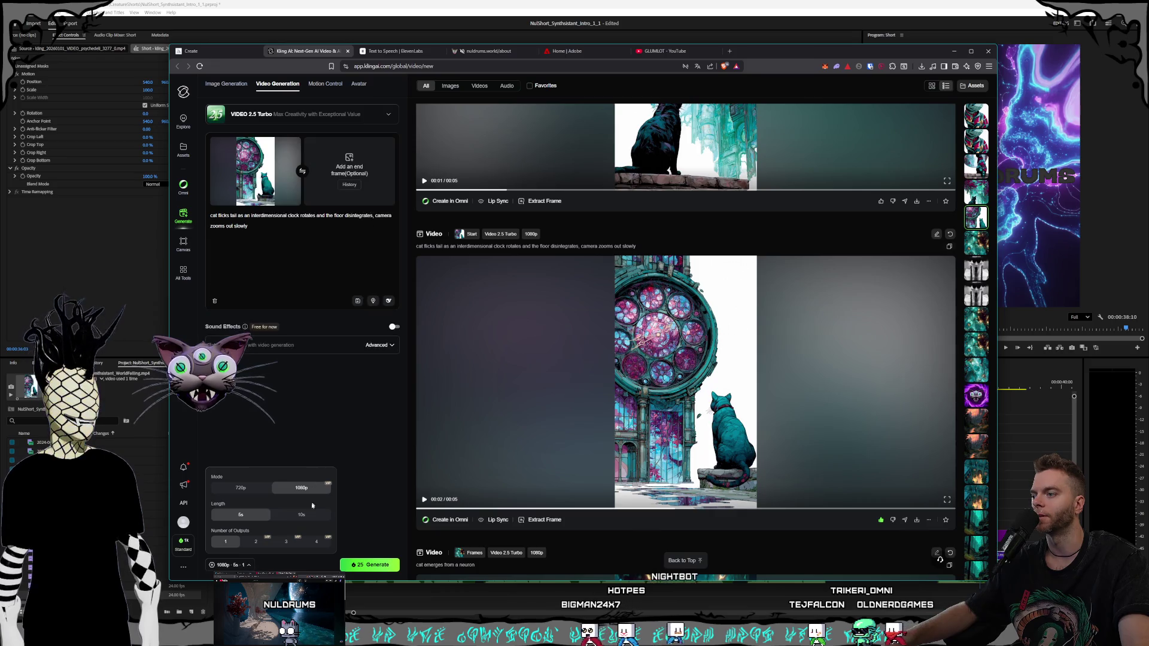
pyautogui.click(301, 514)
pyautogui.click(314, 428)
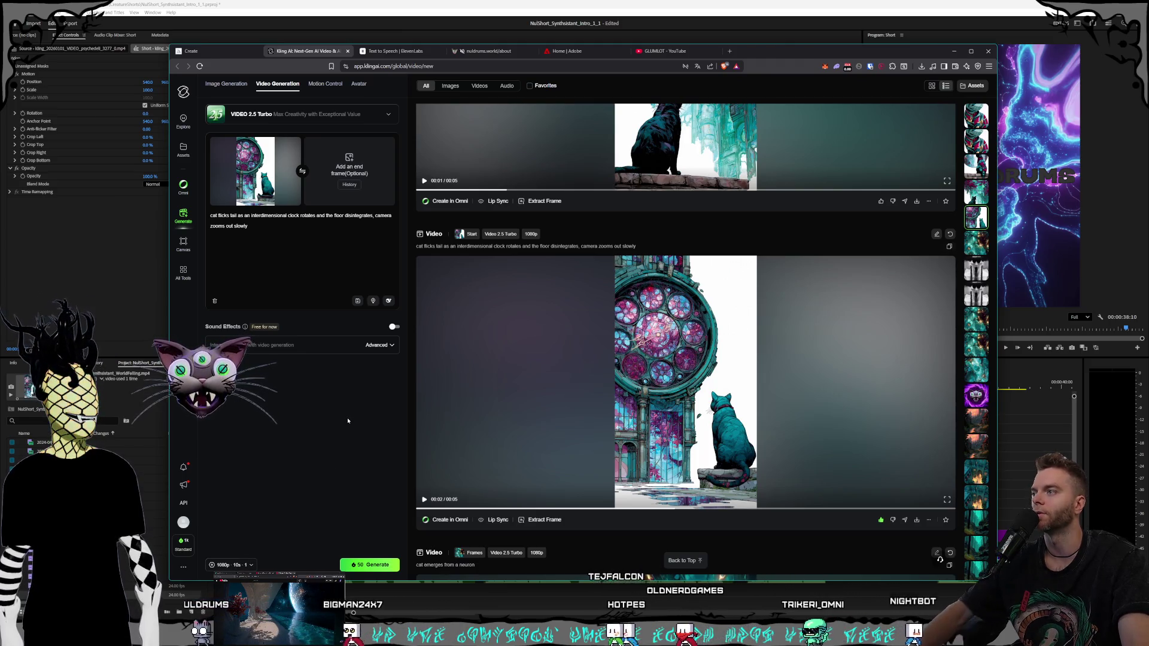
pyautogui.click(366, 564)
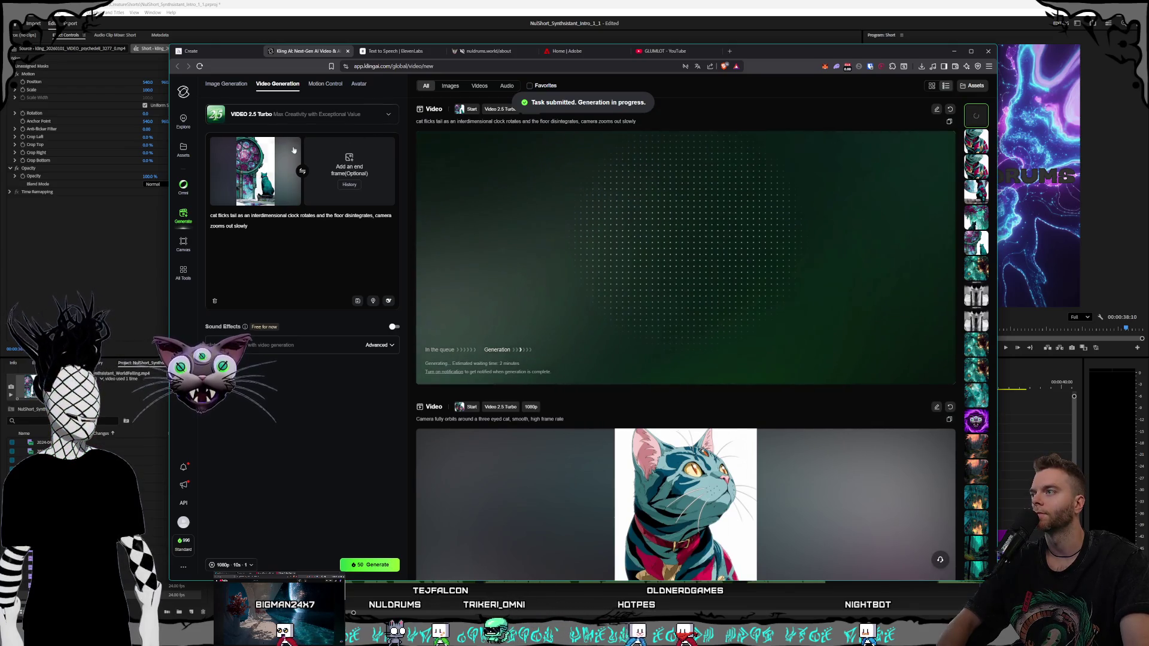
pyautogui.moveTo(290, 145)
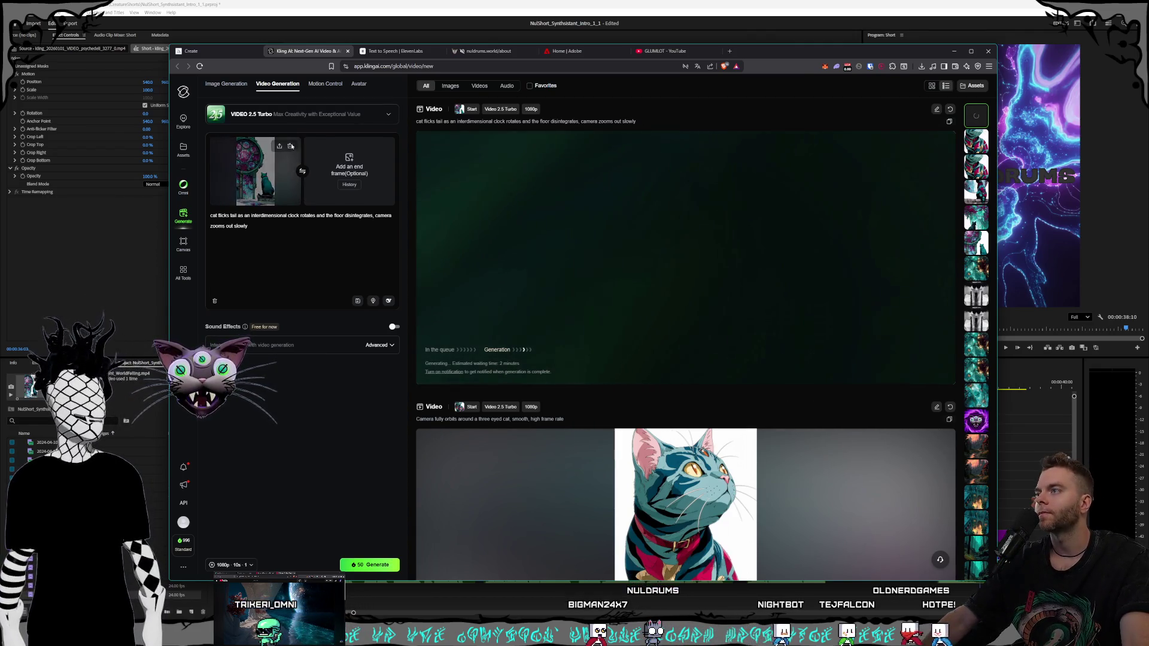
pyautogui.click(289, 145)
pyautogui.click(565, 3)
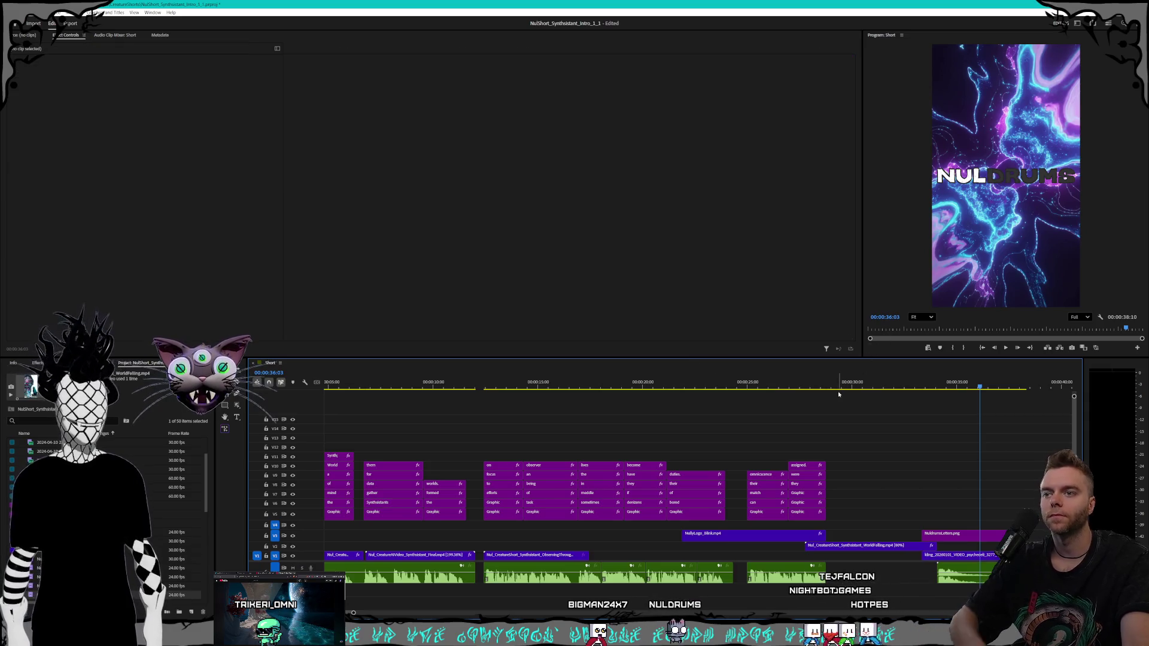
# - Play the short through its captions, stopping at 19:05, then open the Synthsistants video folder
pyautogui.click(815, 389)
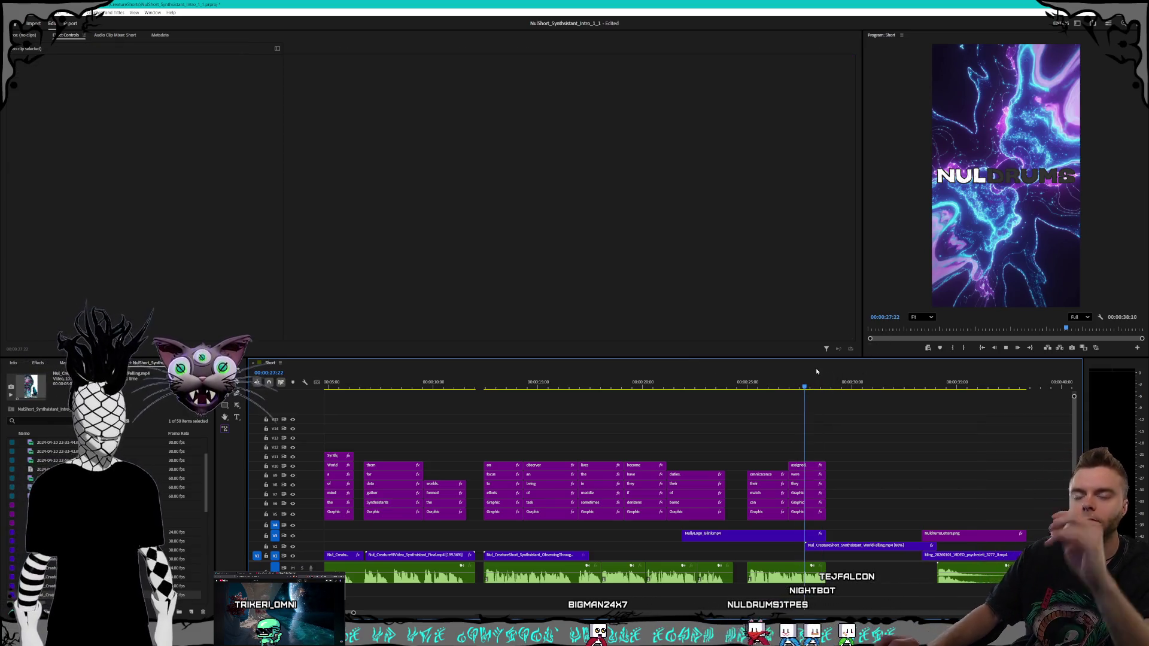
pyautogui.press('space')
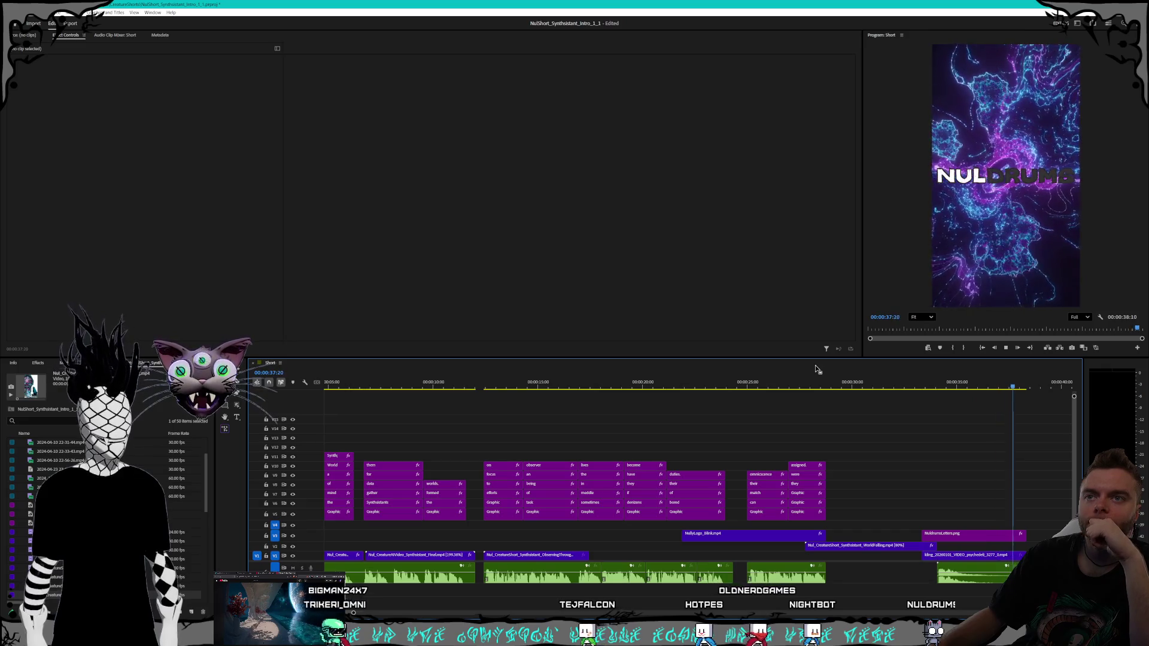
pyautogui.press('space')
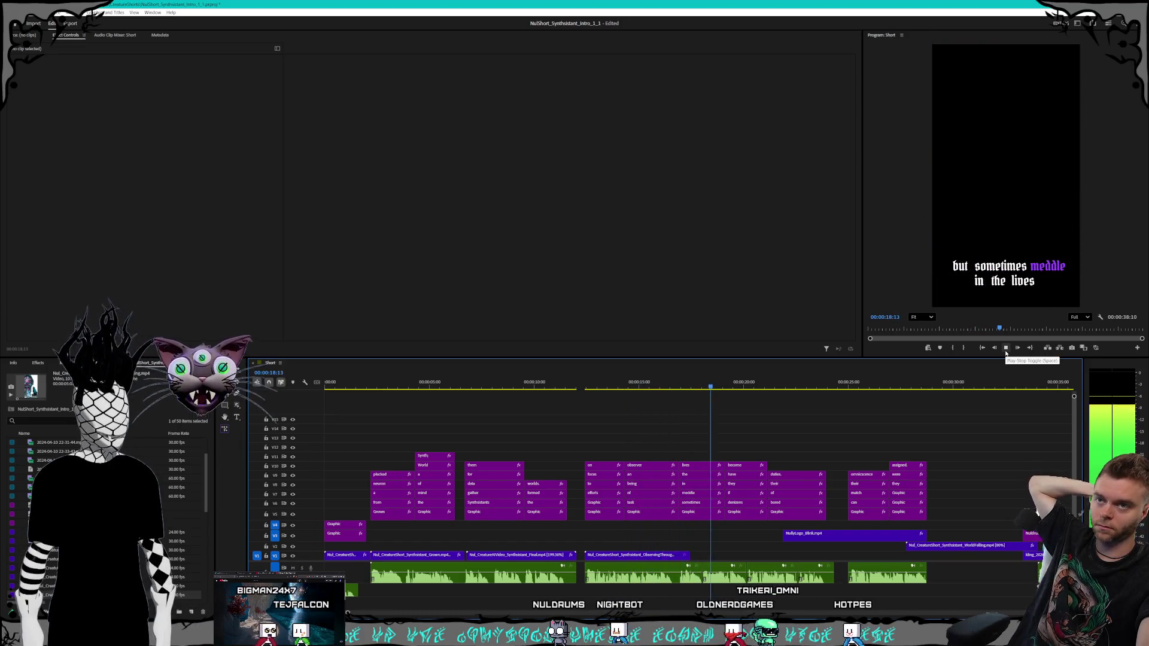
pyautogui.click(1005, 348)
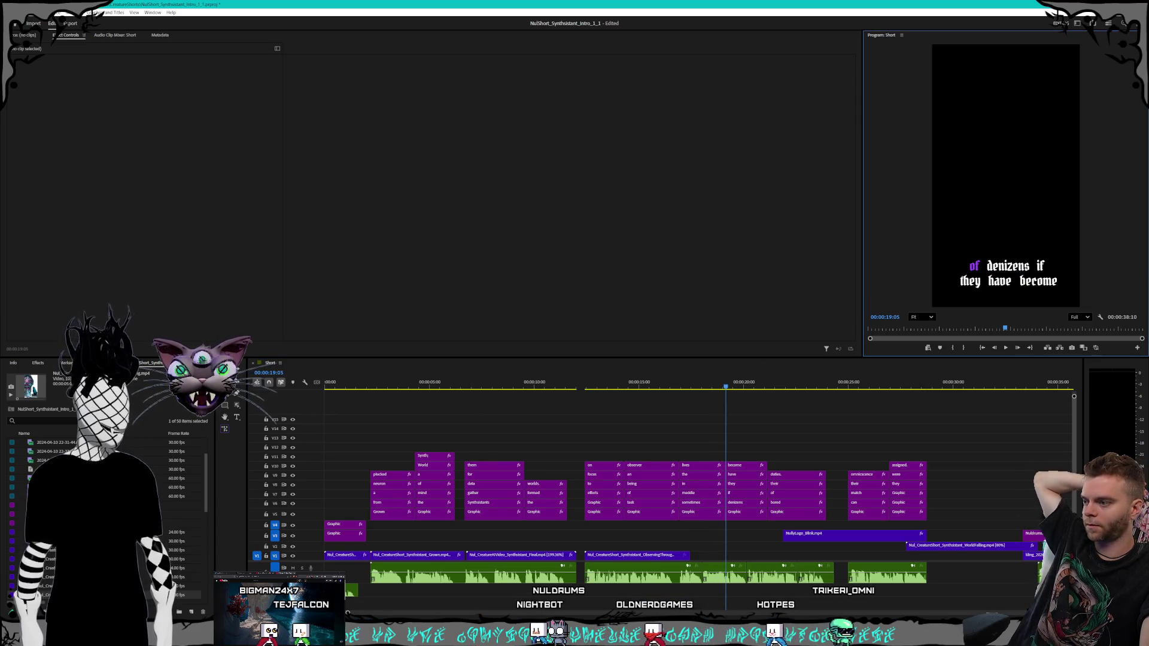
pyautogui.hotkey('alt', 'Tab')
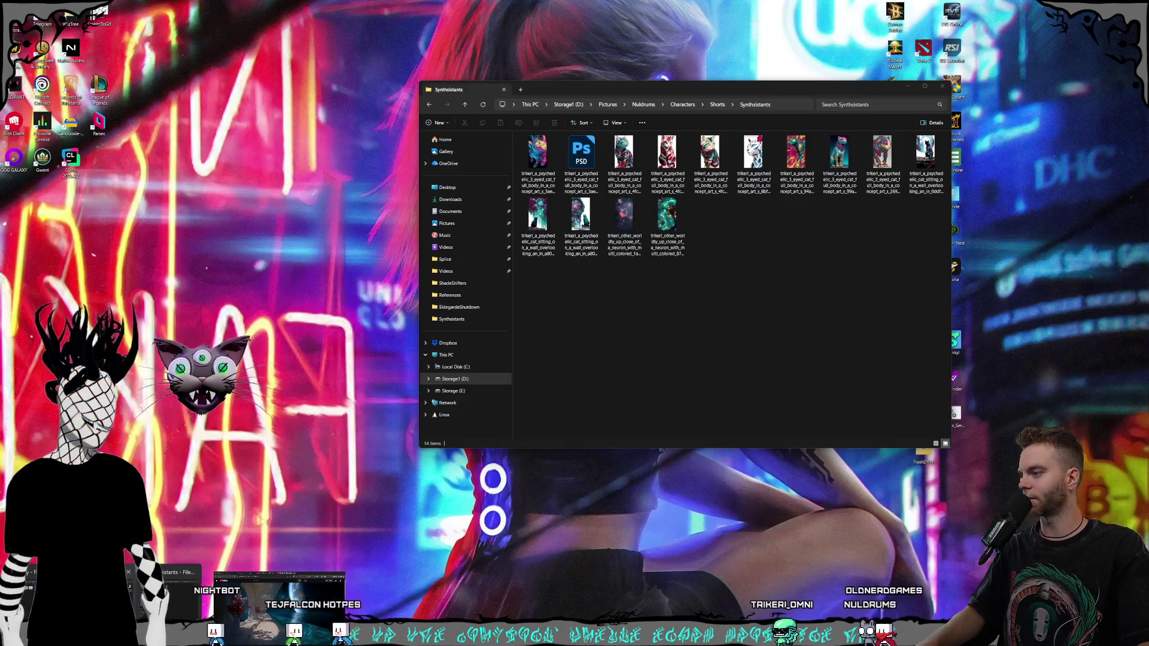
pyautogui.click(171, 611)
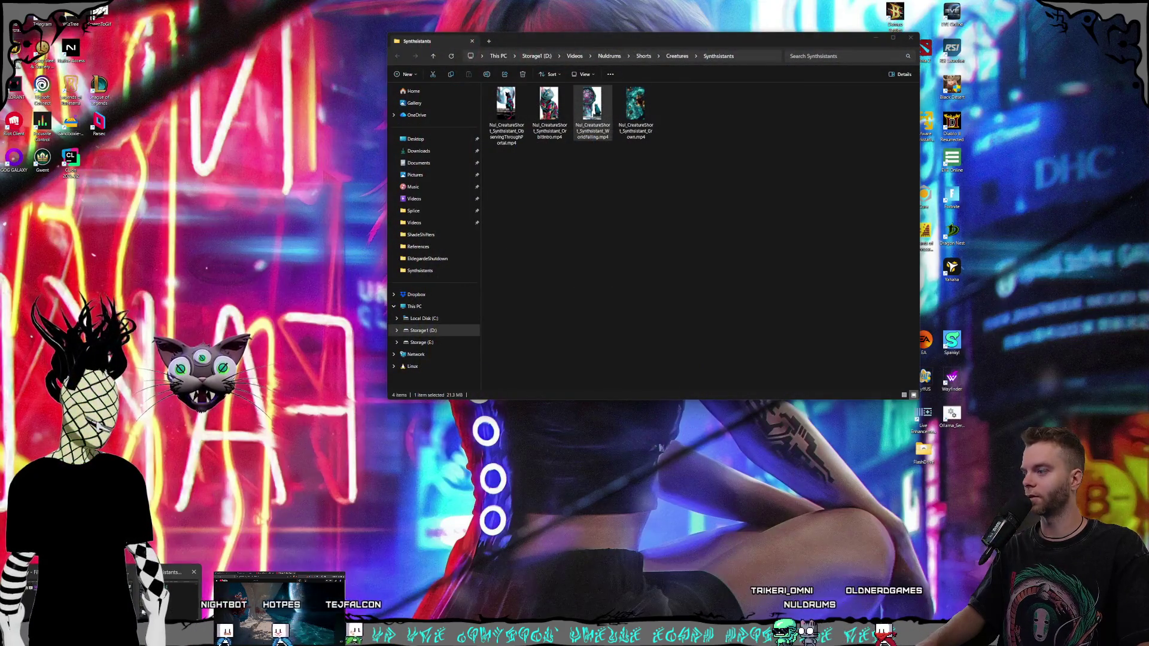
# - Close the Nully folder, move the Synthsistants window aside, and bring Kling forward
pyautogui.click(72, 596)
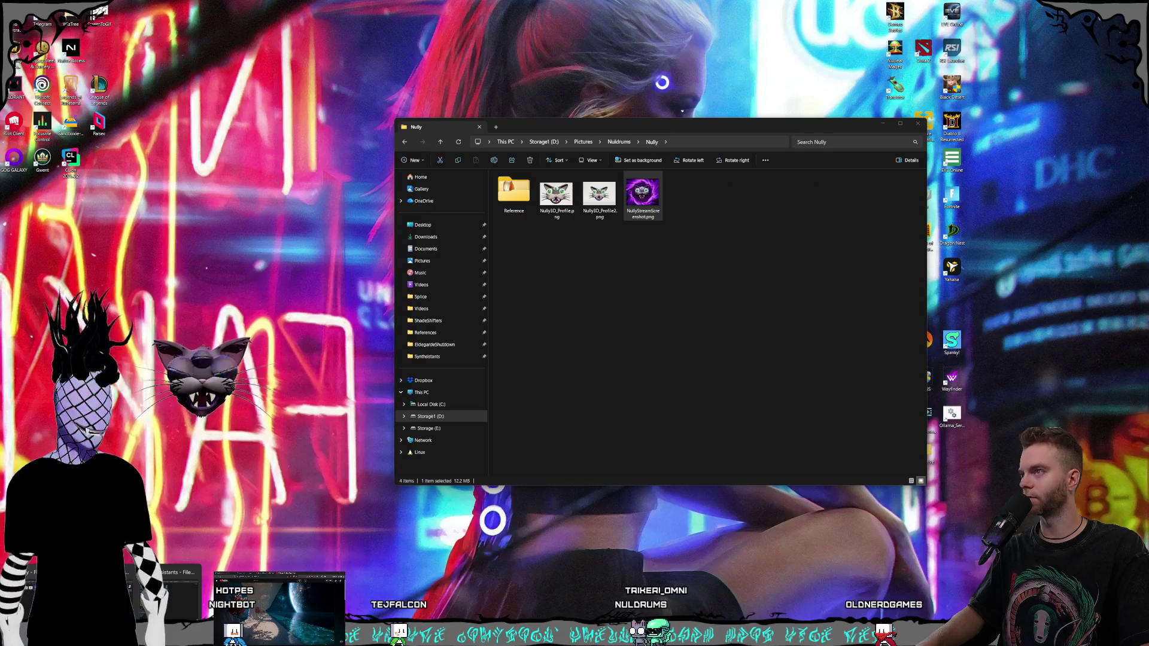
pyautogui.click(171, 610)
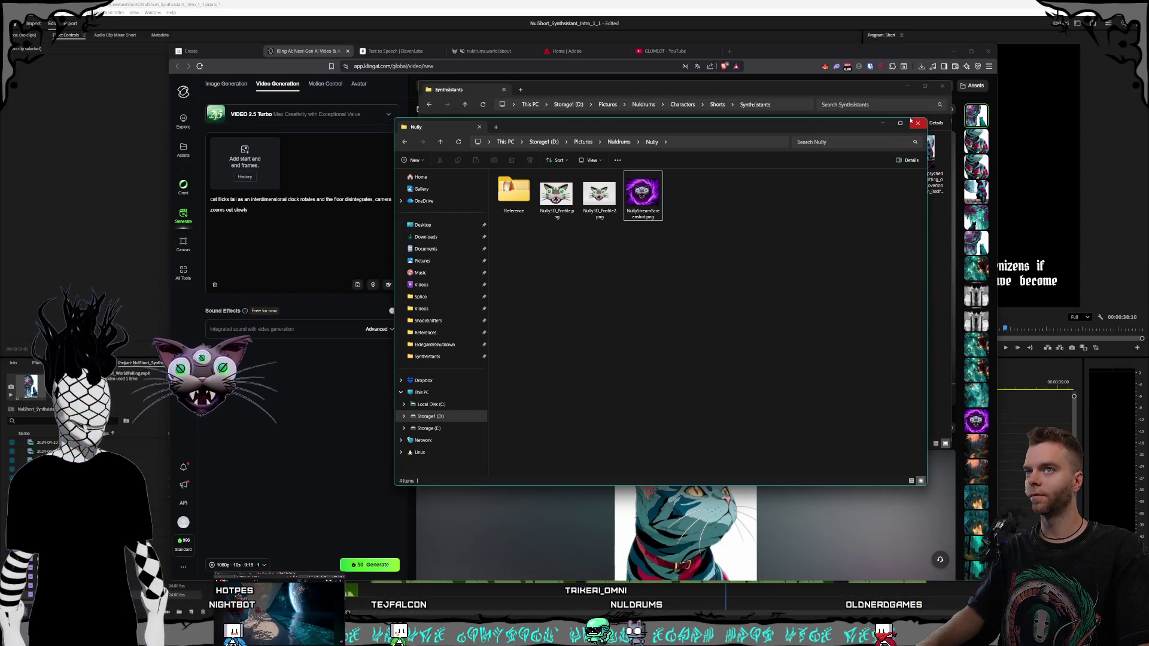
pyautogui.click(912, 122)
pyautogui.moveTo(661, 93); pyautogui.dragTo(572, 153)
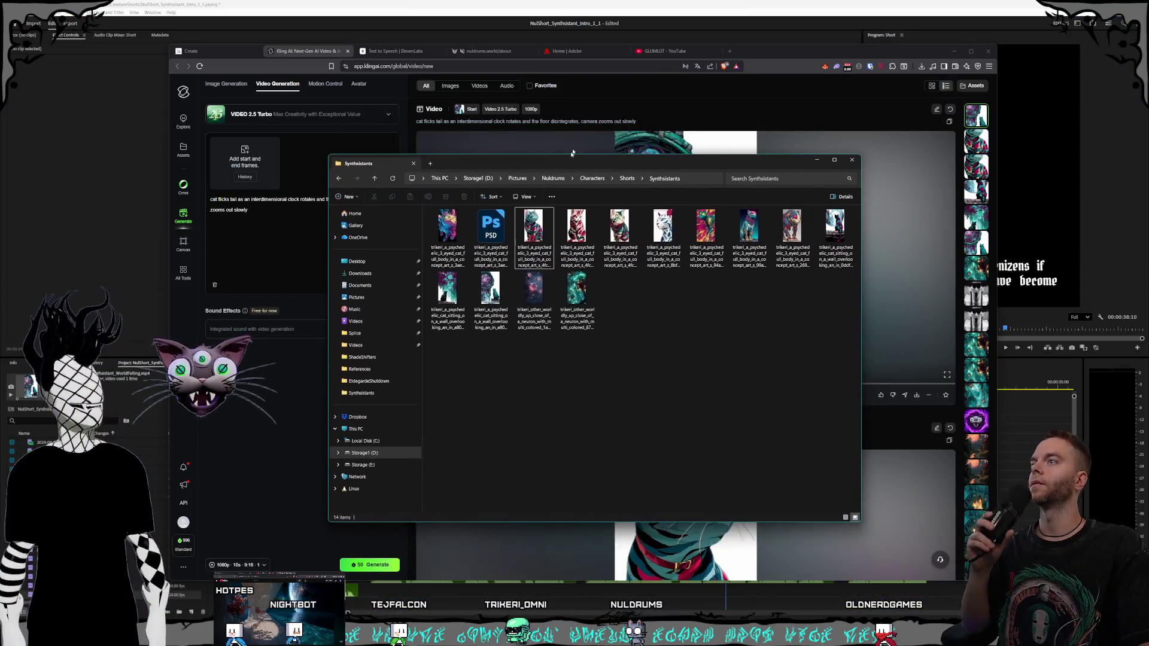
pyautogui.click(774, 49)
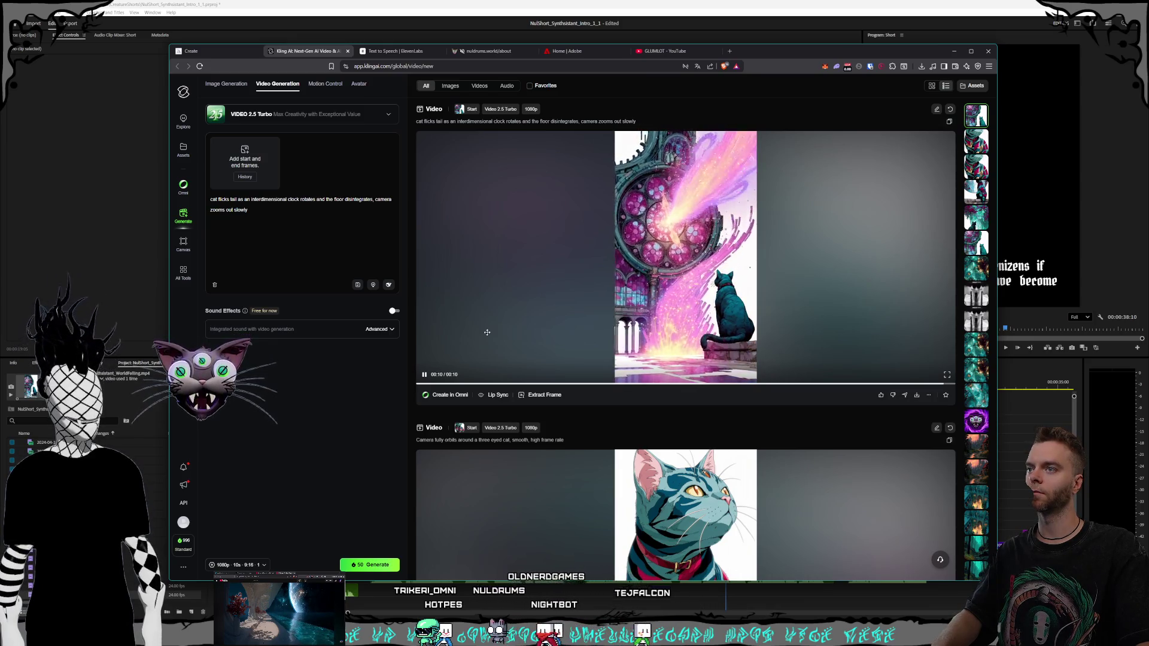
pyautogui.click(947, 376)
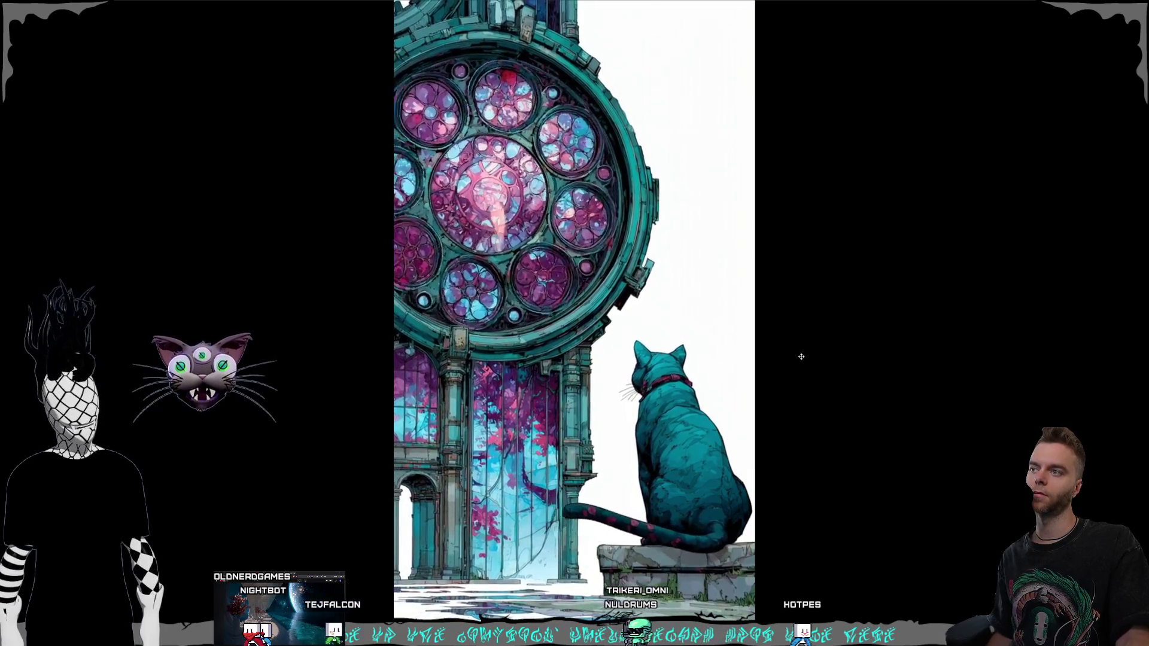
pyautogui.press('Escape')
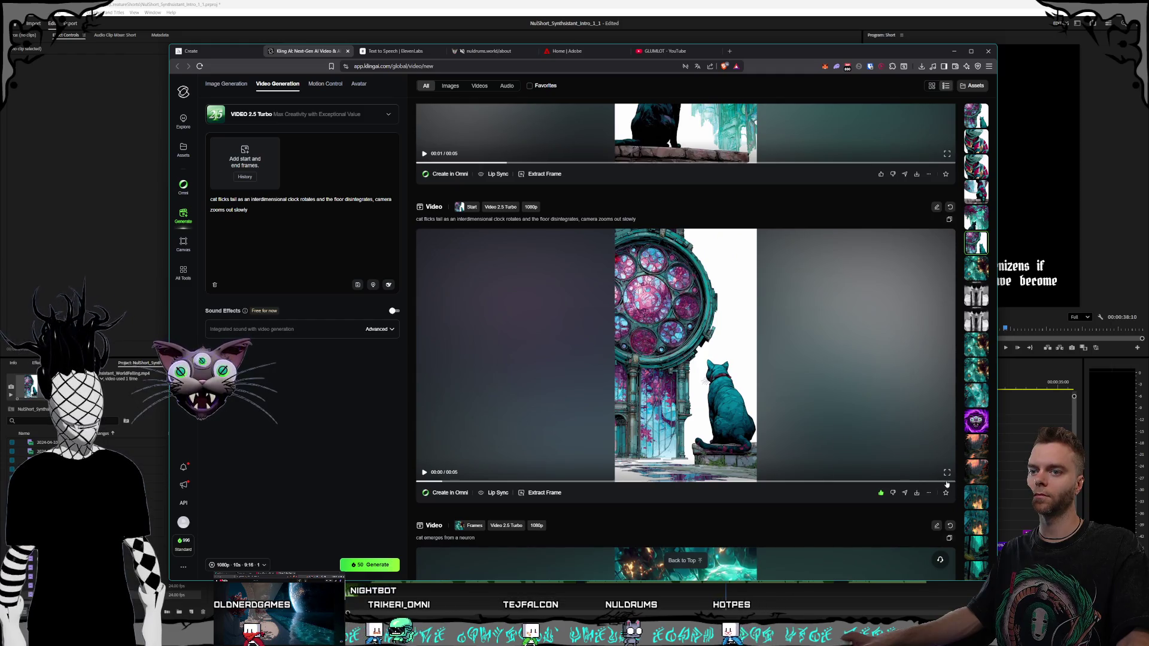
pyautogui.click(874, 429)
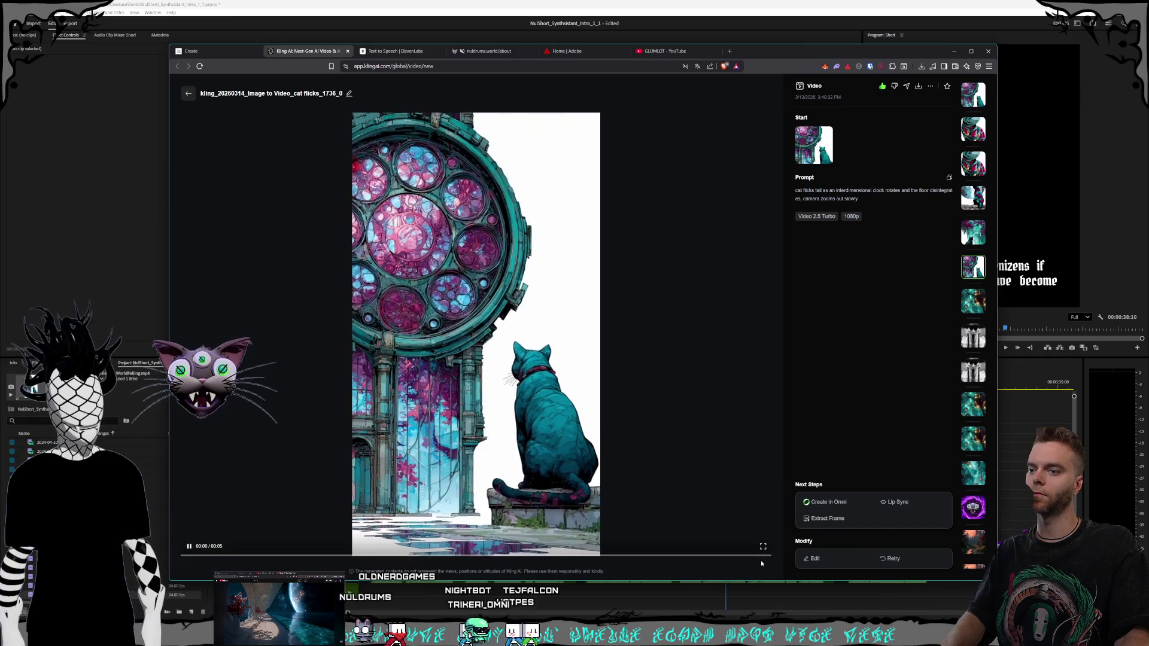
# - Extract the clock video's final pink-portal frame and capture it as the start frame
pyautogui.click(760, 557)
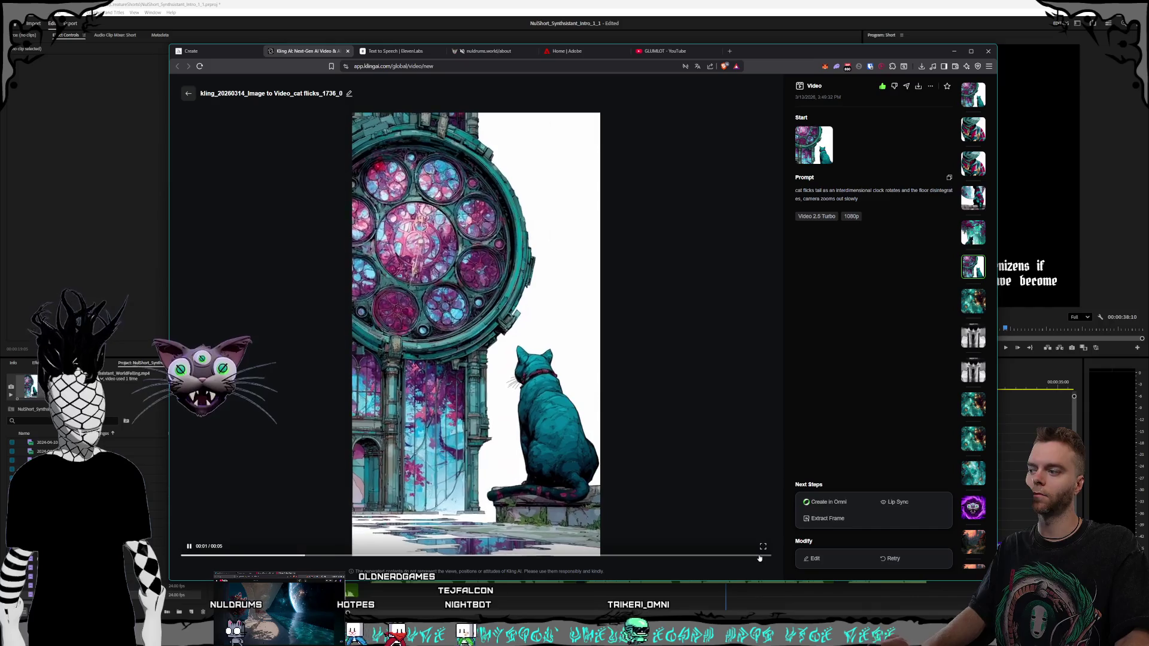
pyautogui.click(381, 381)
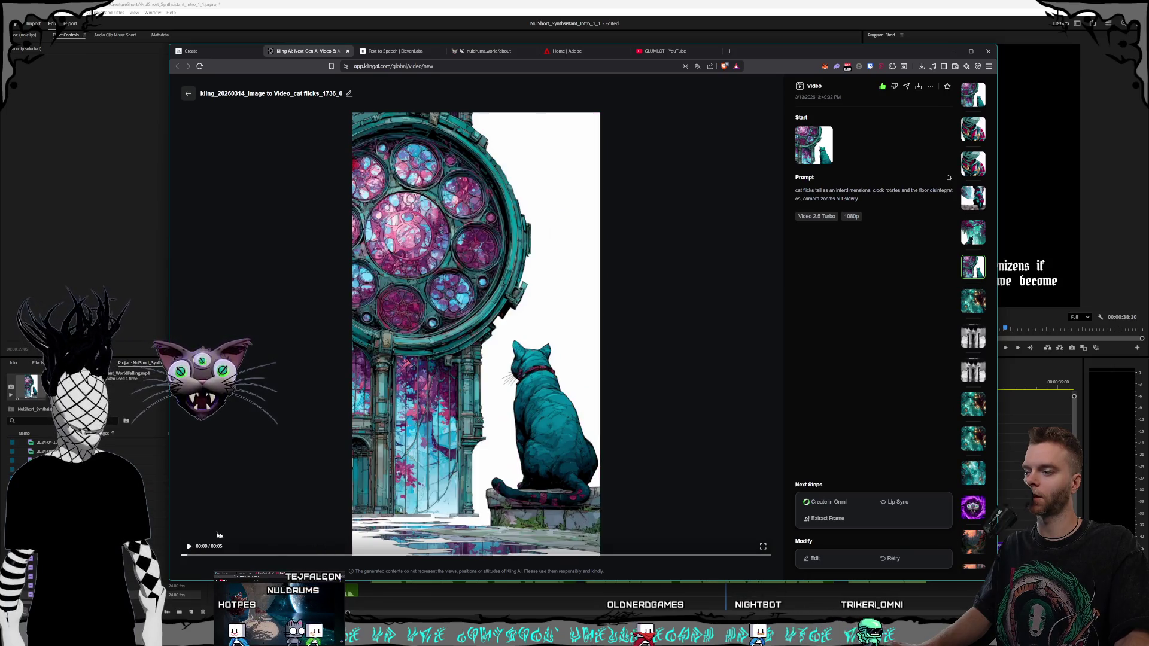
pyautogui.click(190, 547)
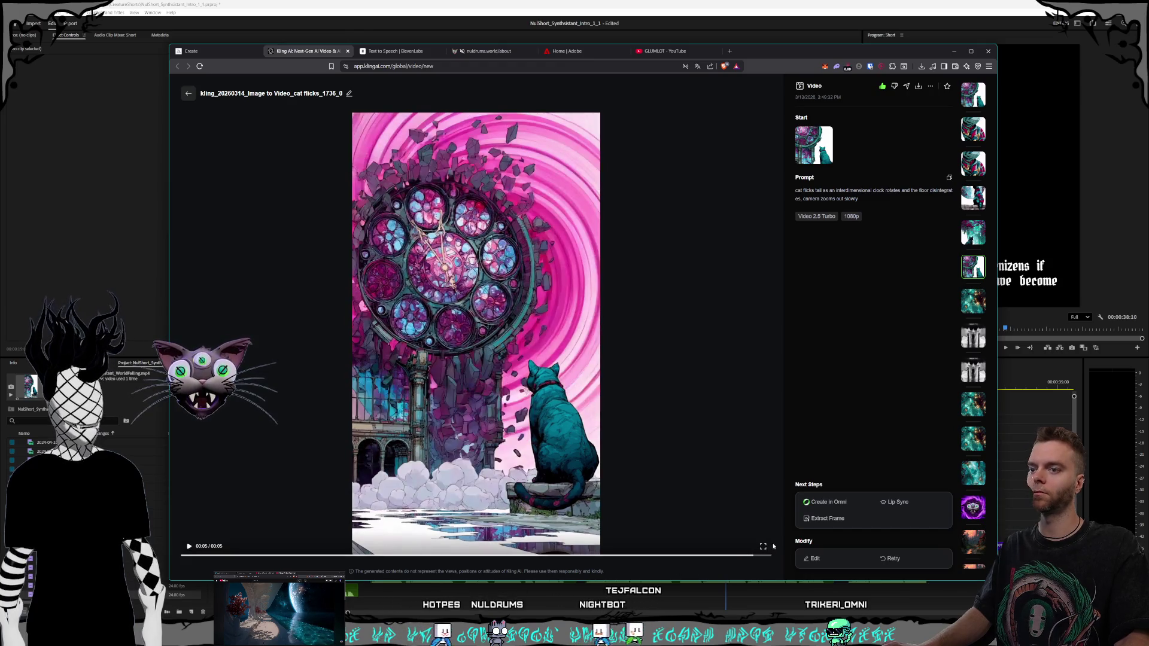
pyautogui.click(836, 519)
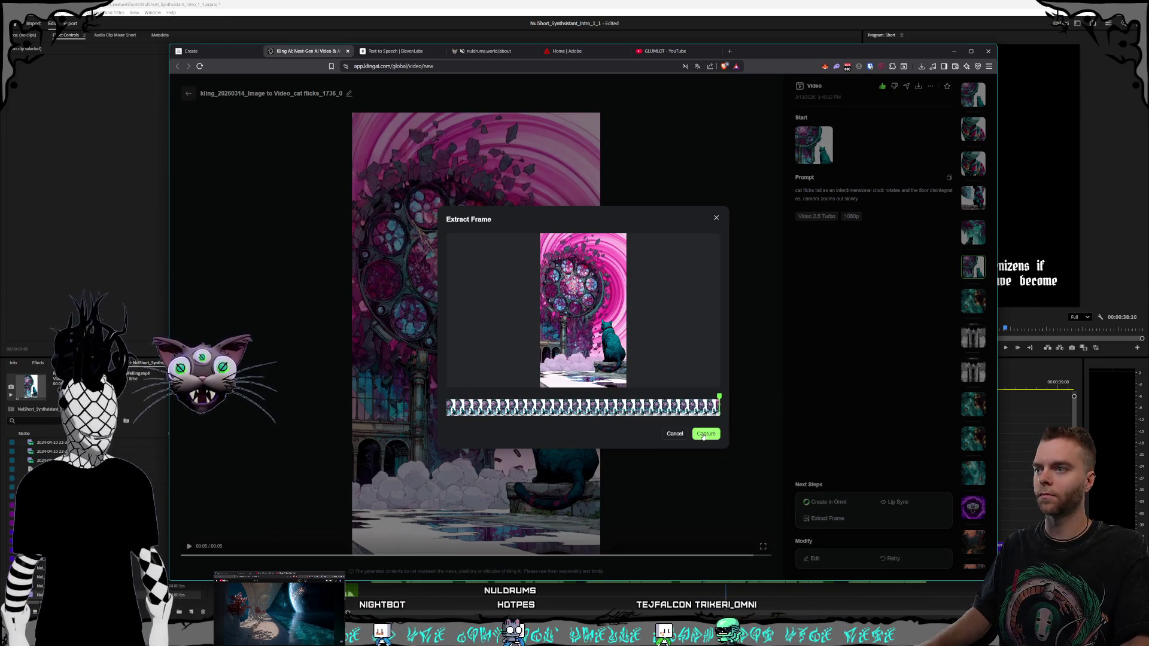
pyautogui.click(705, 433)
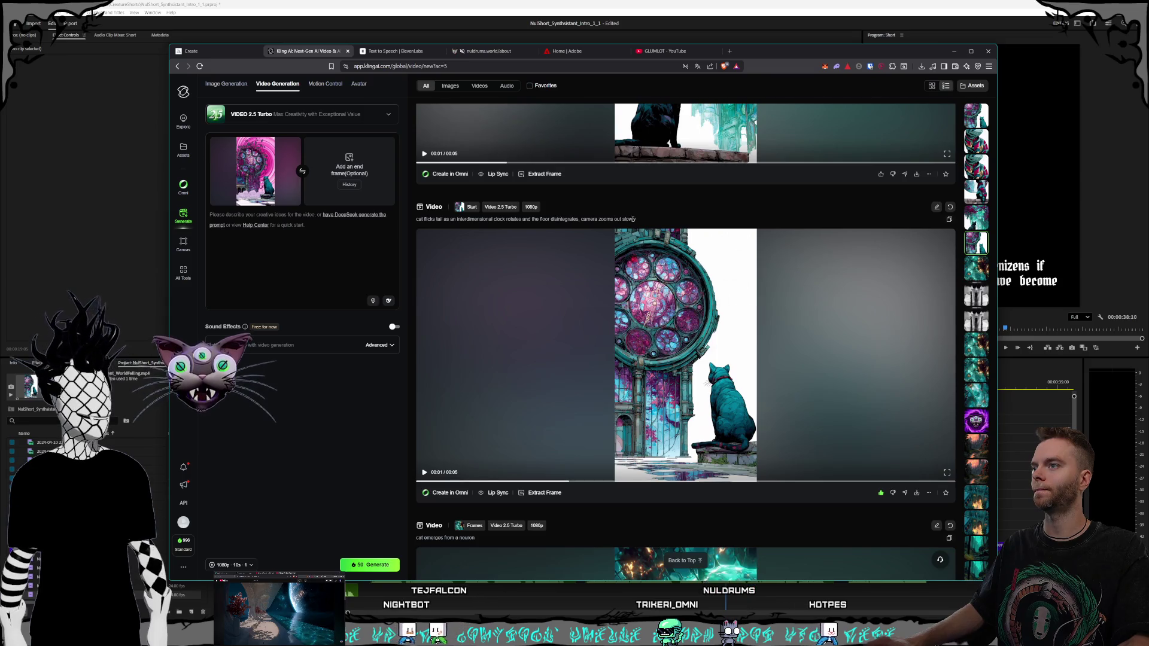
# - Paste the previous clock prompt and trim it to begin at 'cat flicks tail'
pyautogui.moveTo(643, 220); pyautogui.dragTo(469, 215)
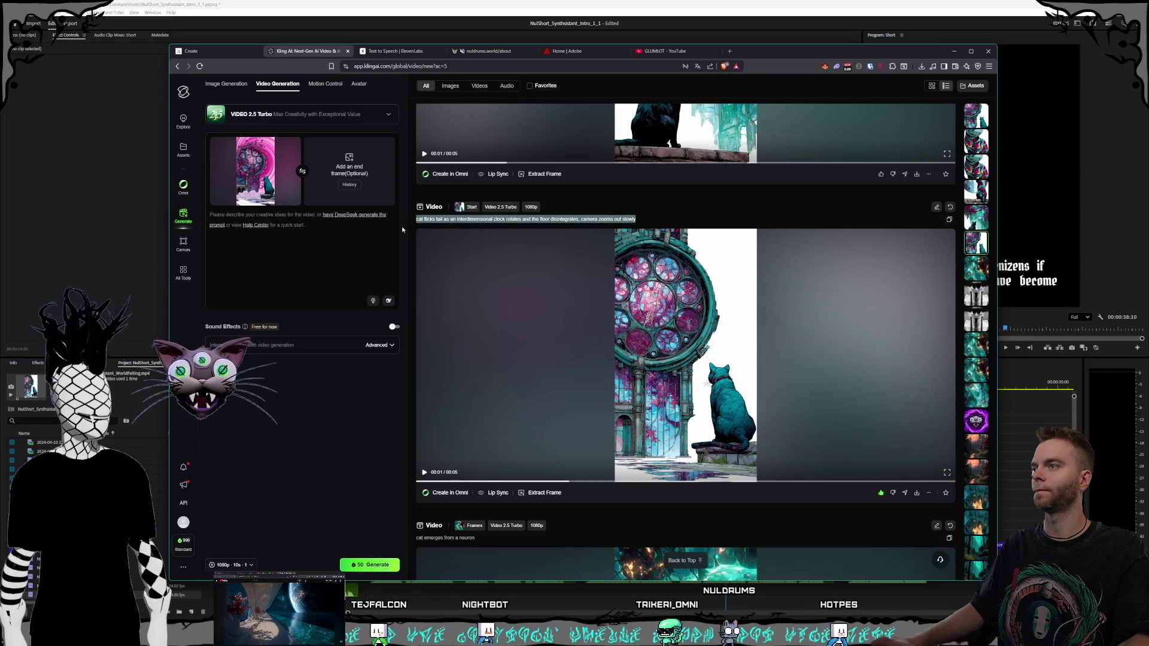
pyautogui.click(297, 240)
pyautogui.hotkey('ctrl', 'v')
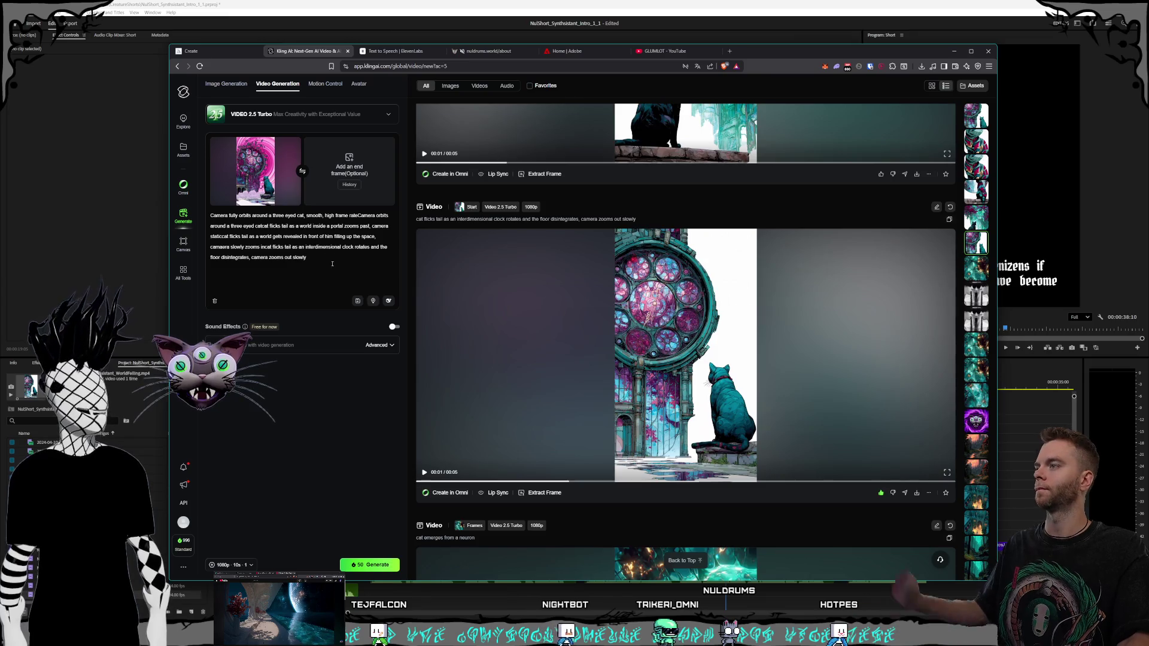
pyautogui.hotkey('ctrl', 'a')
pyautogui.press('BackSpace')
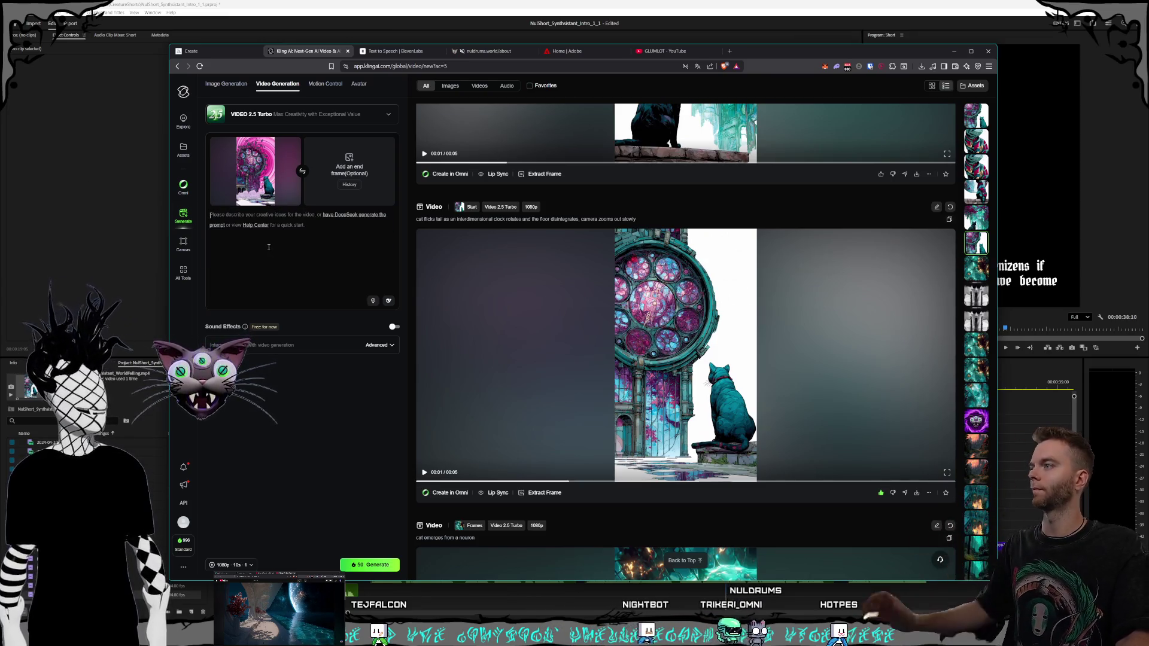
pyautogui.hotkey('ctrl', 'v')
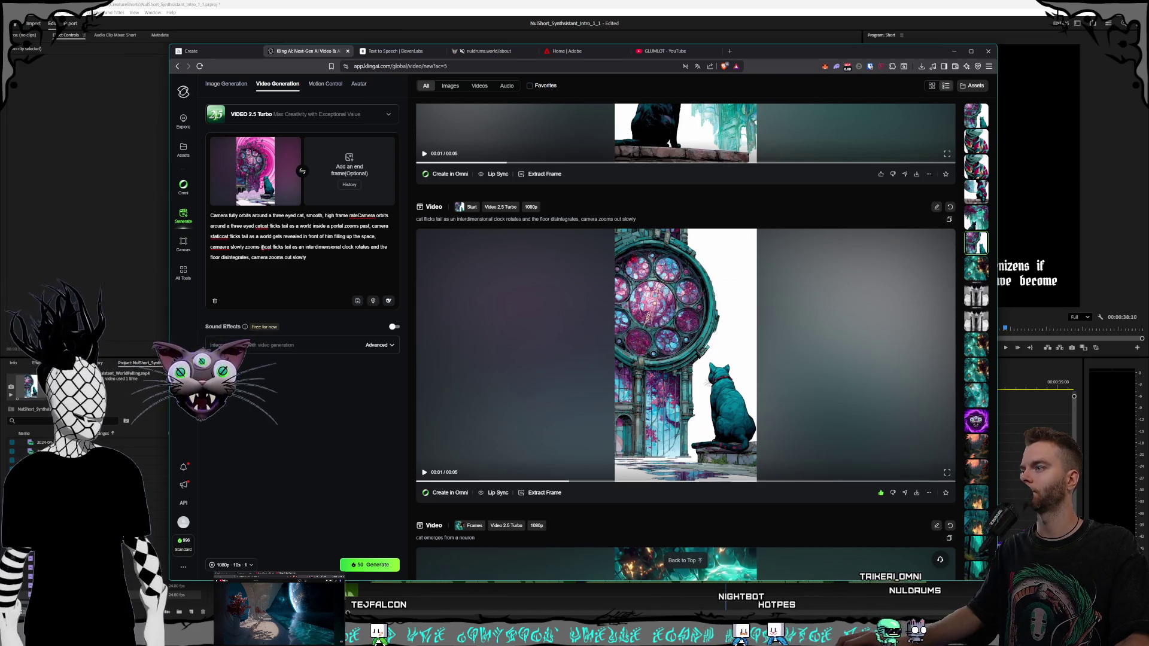
pyautogui.moveTo(262, 247); pyautogui.dragTo(210, 215)
pyautogui.press('BackSpace')
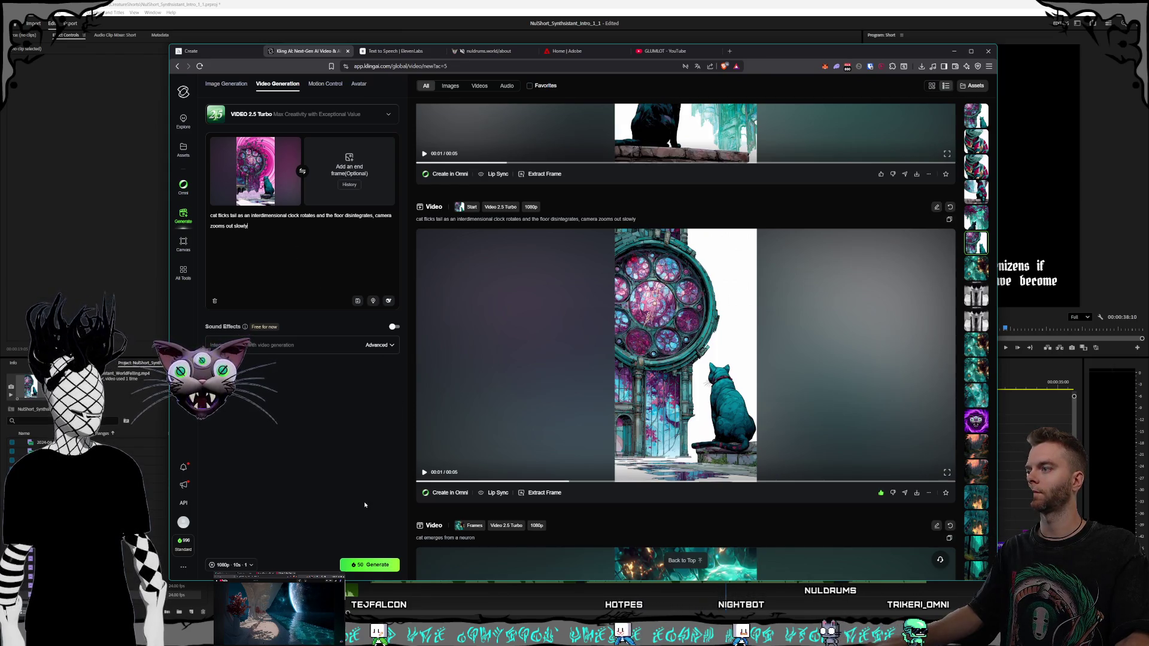
# - Set the video length to 5 seconds
pyautogui.click(242, 566)
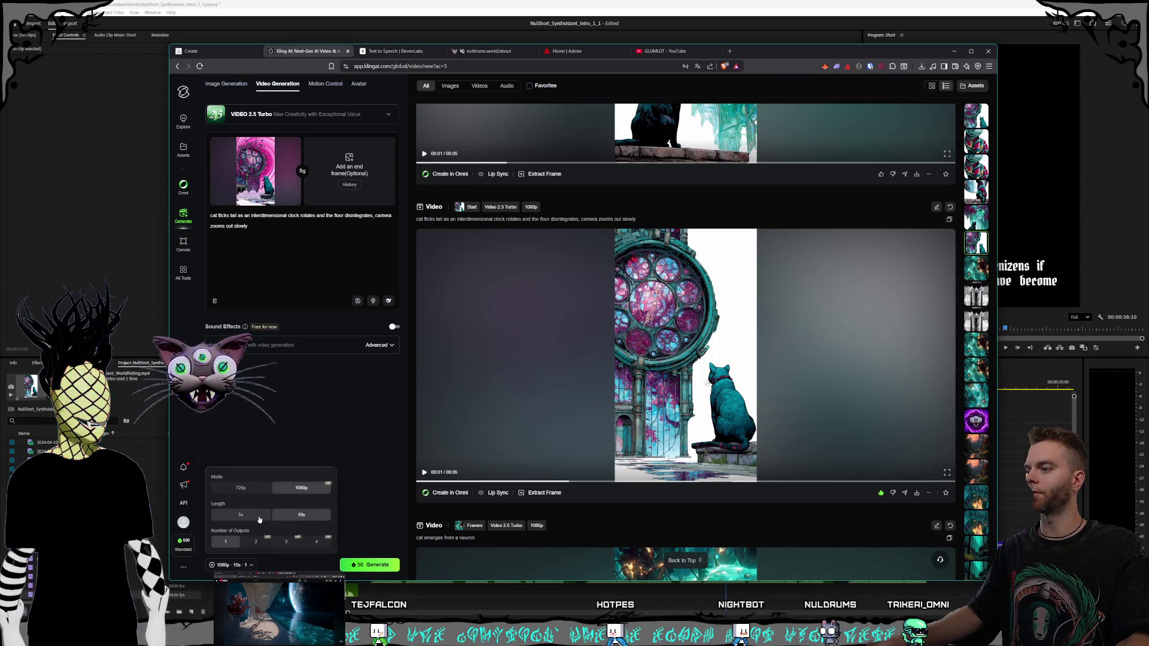
pyautogui.click(332, 445)
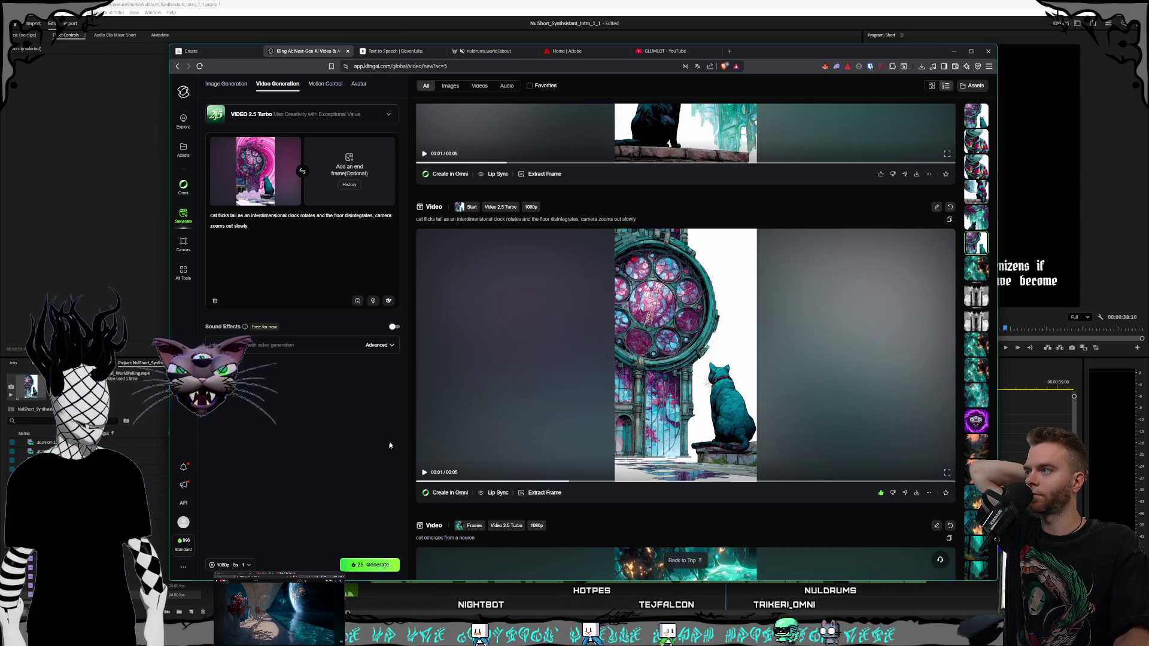
pyautogui.click(288, 222)
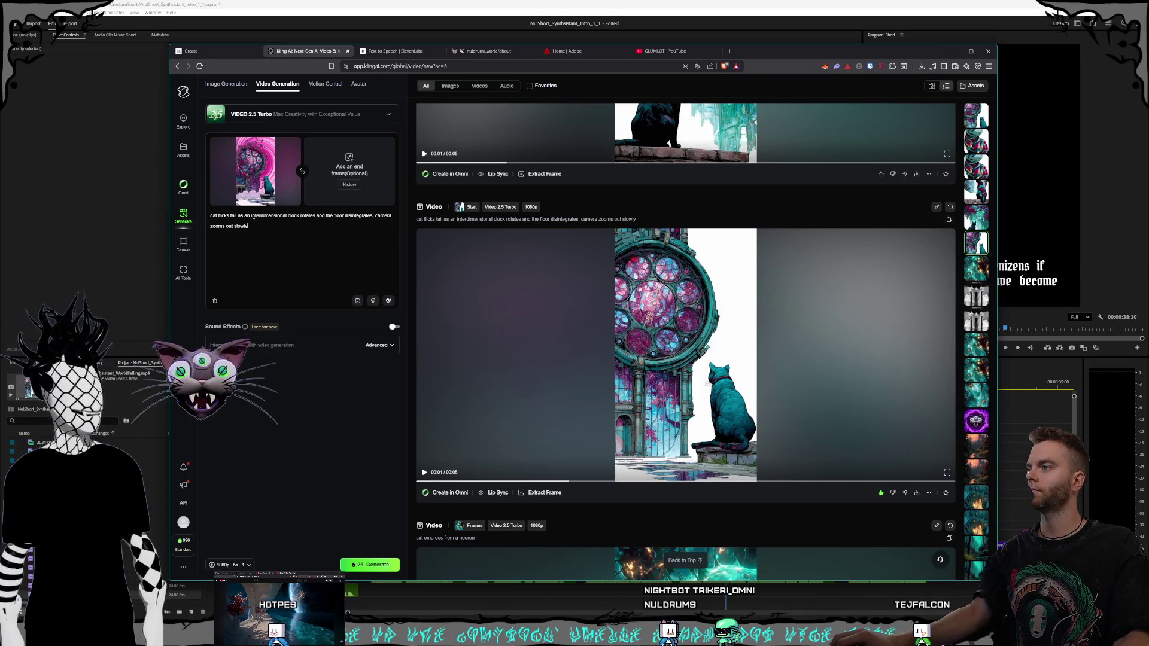
# - Replace the clock-rotates phrase with 'a clock tower' disintegrating into the portal, and generate
pyautogui.moveTo(251, 215); pyautogui.dragTo(375, 216)
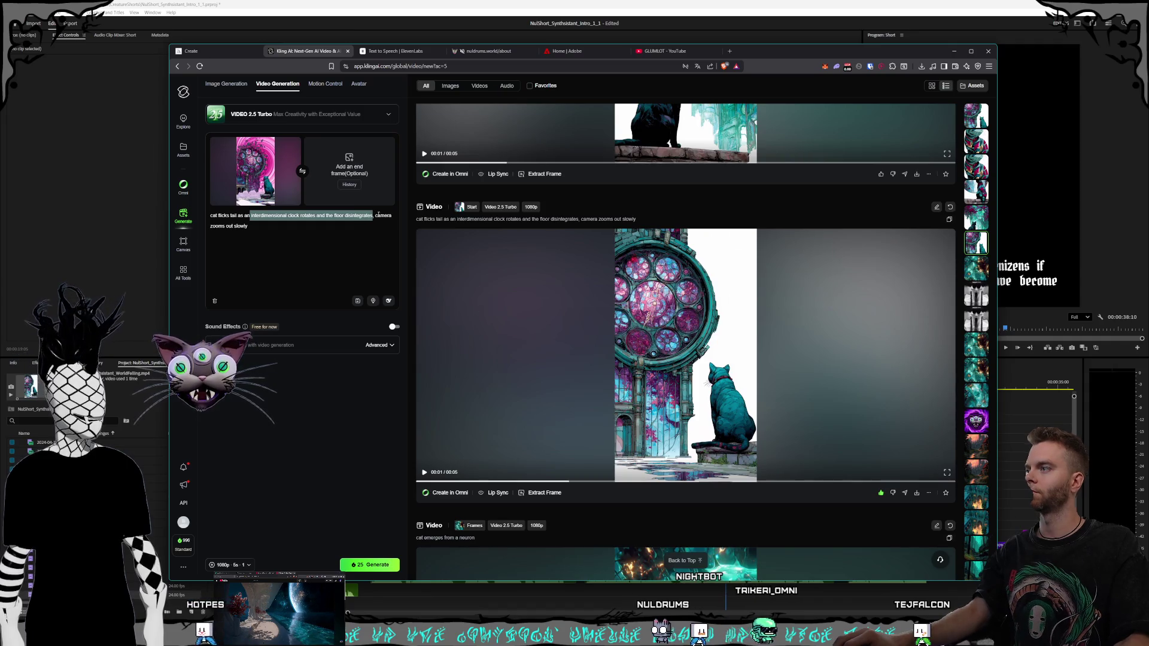
pyautogui.press('BackSpace')
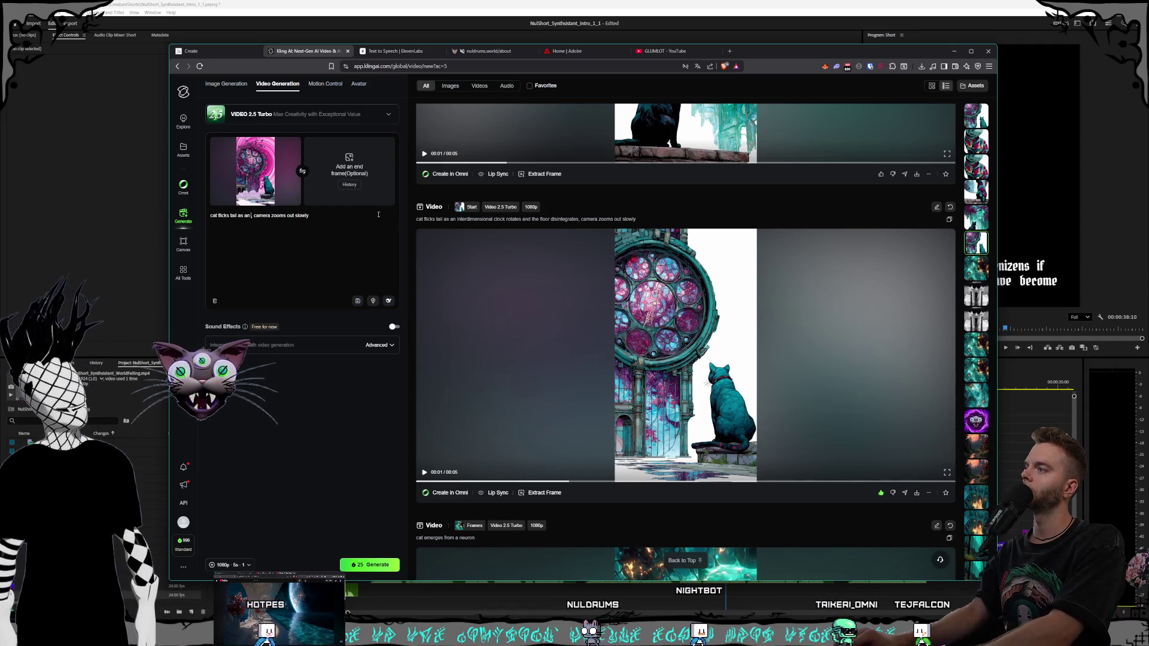
pyautogui.write('c')
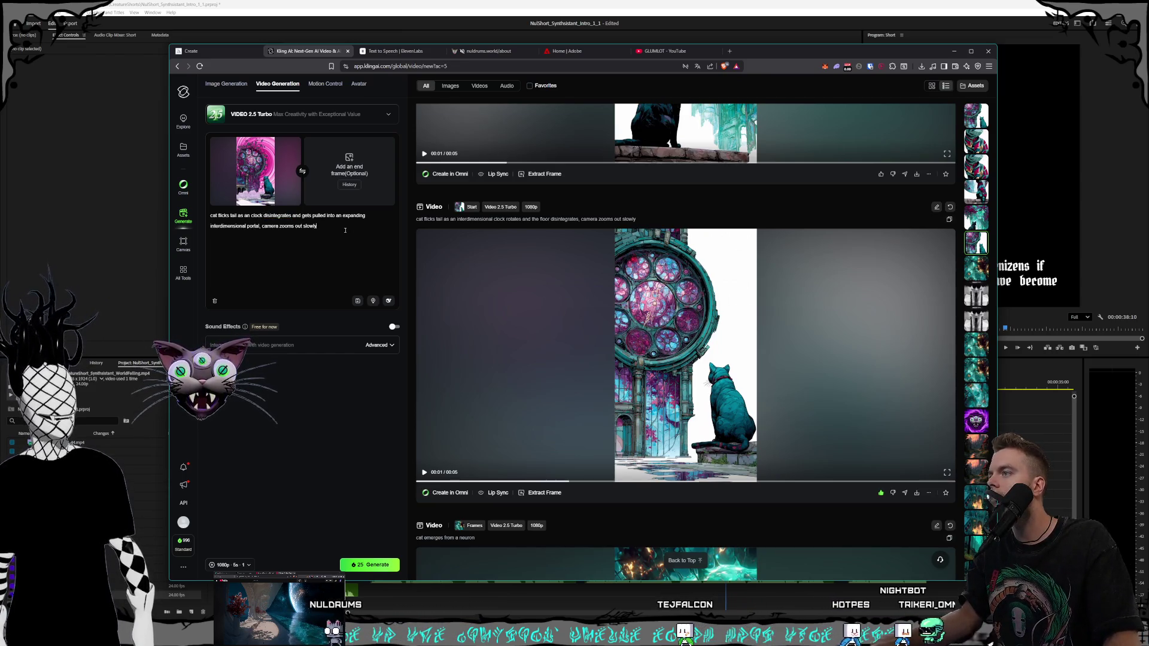
pyautogui.click(251, 215)
pyautogui.press('BackSpace')
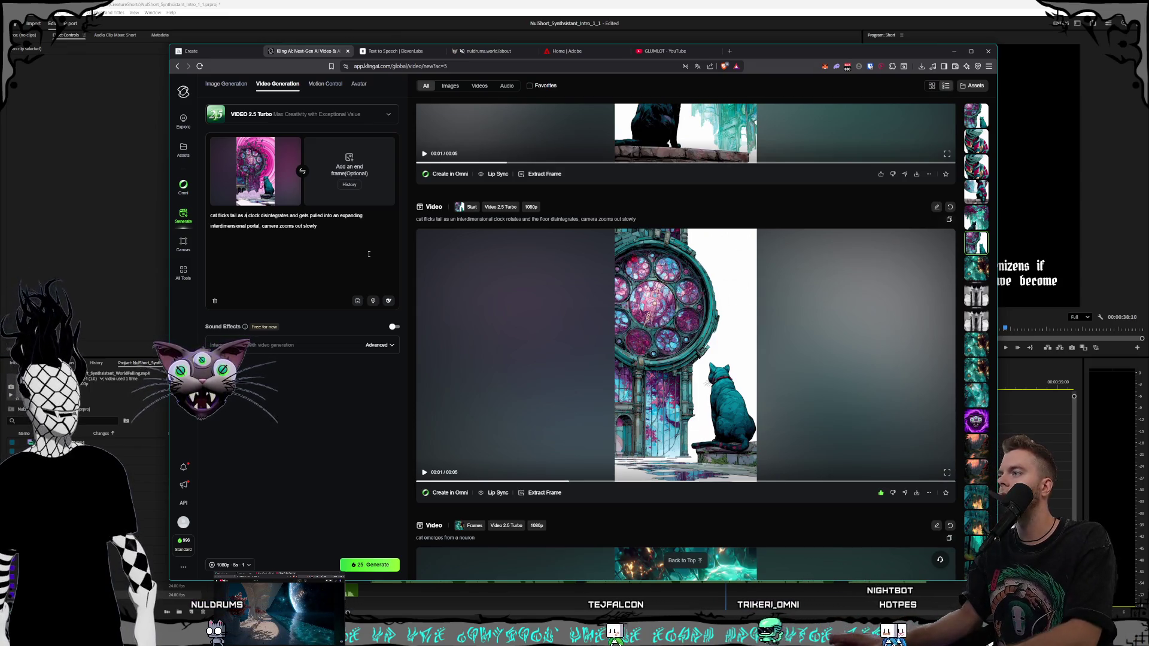
pyautogui.hotkey('ctrl', 'Right')
pyautogui.write('to')
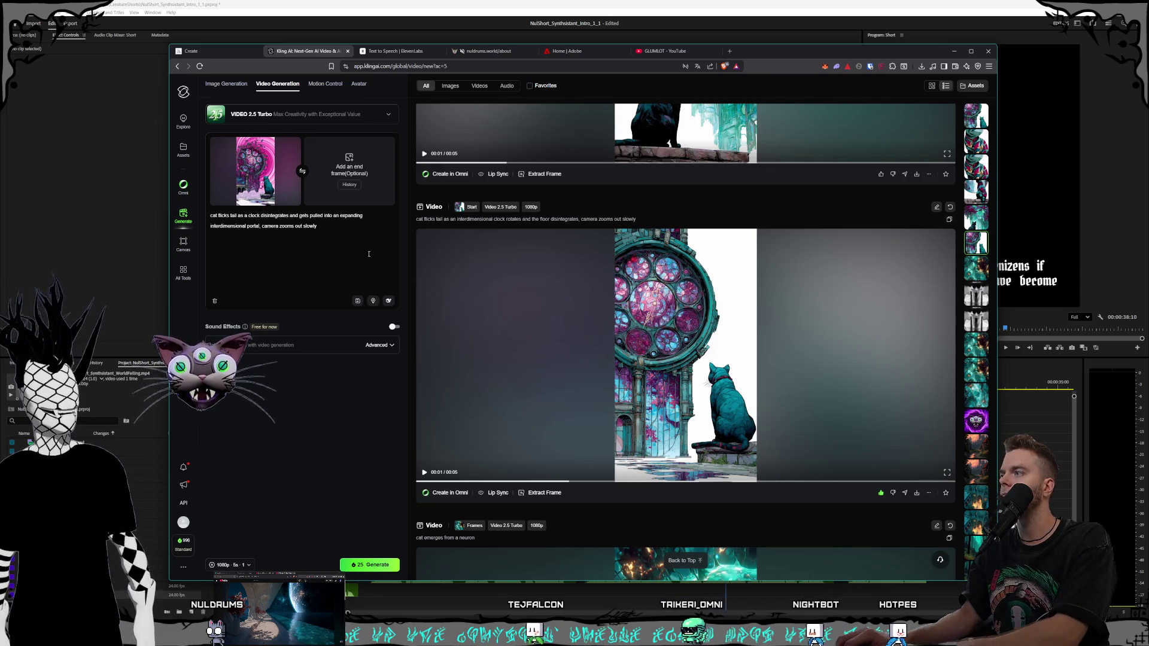
pyautogui.write('wer')
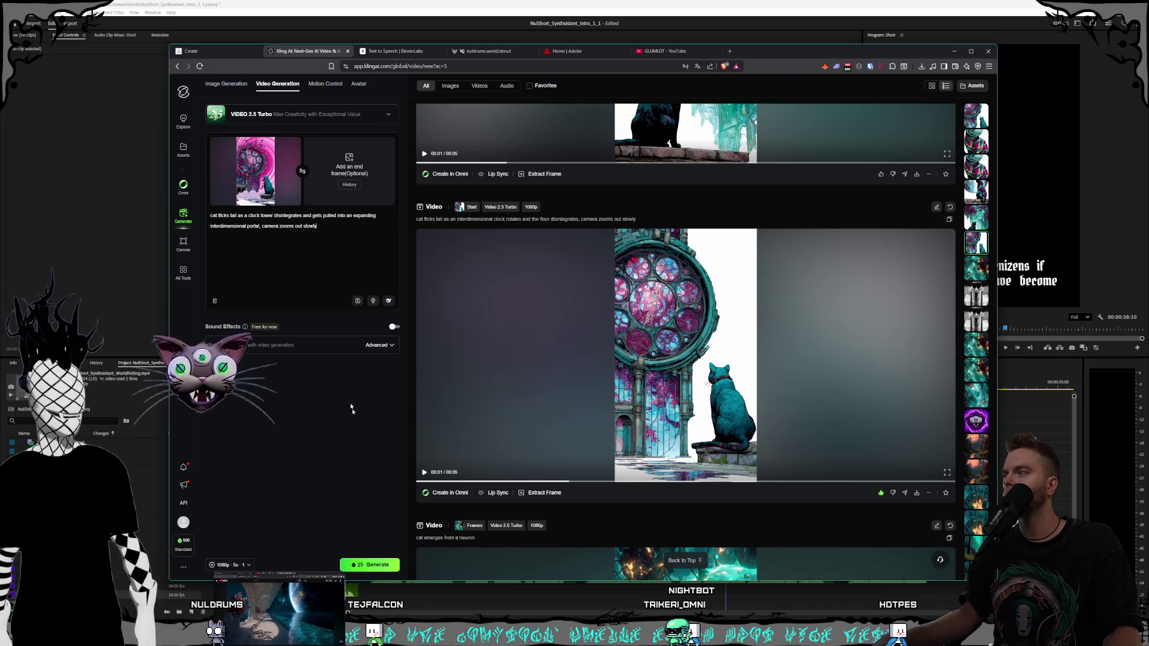
pyautogui.click(370, 564)
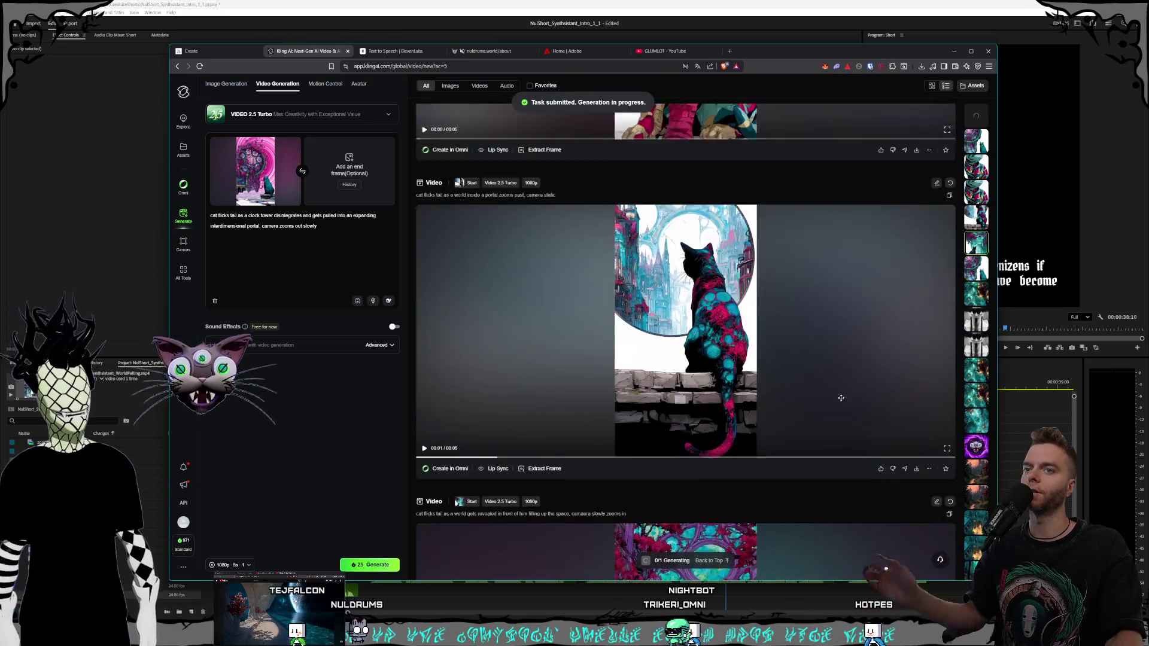
pyautogui.scroll(10, 841, 398)
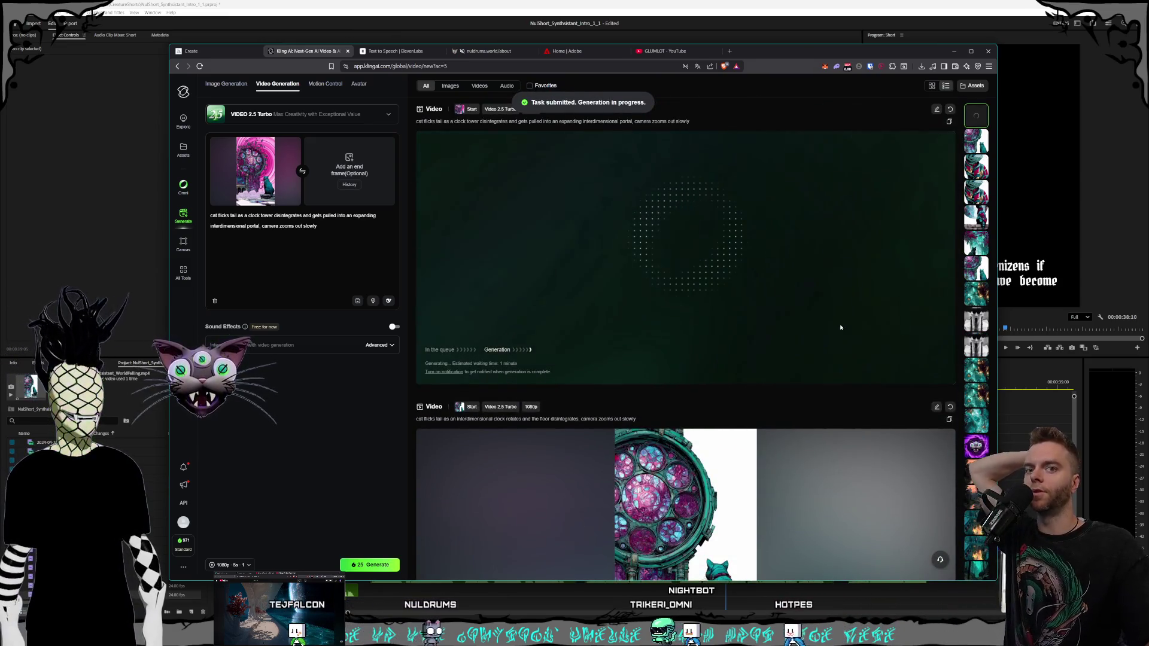
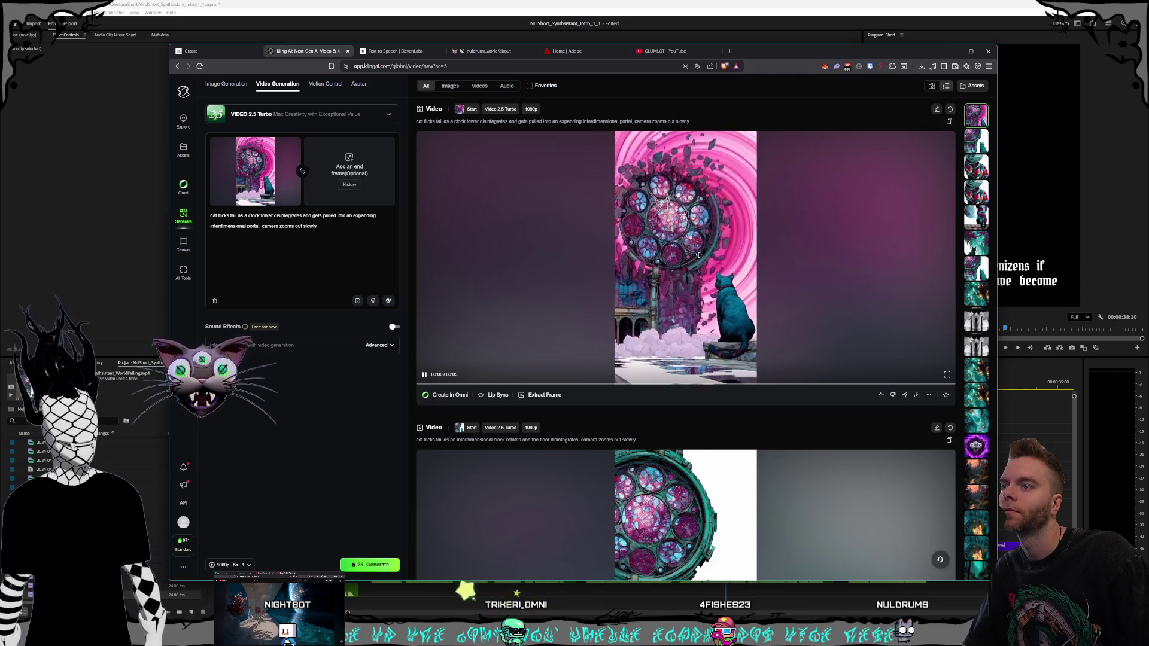
# - Scroll through the Kling video page to review the generated cat clip
pyautogui.scroll(-15, 699, 255)
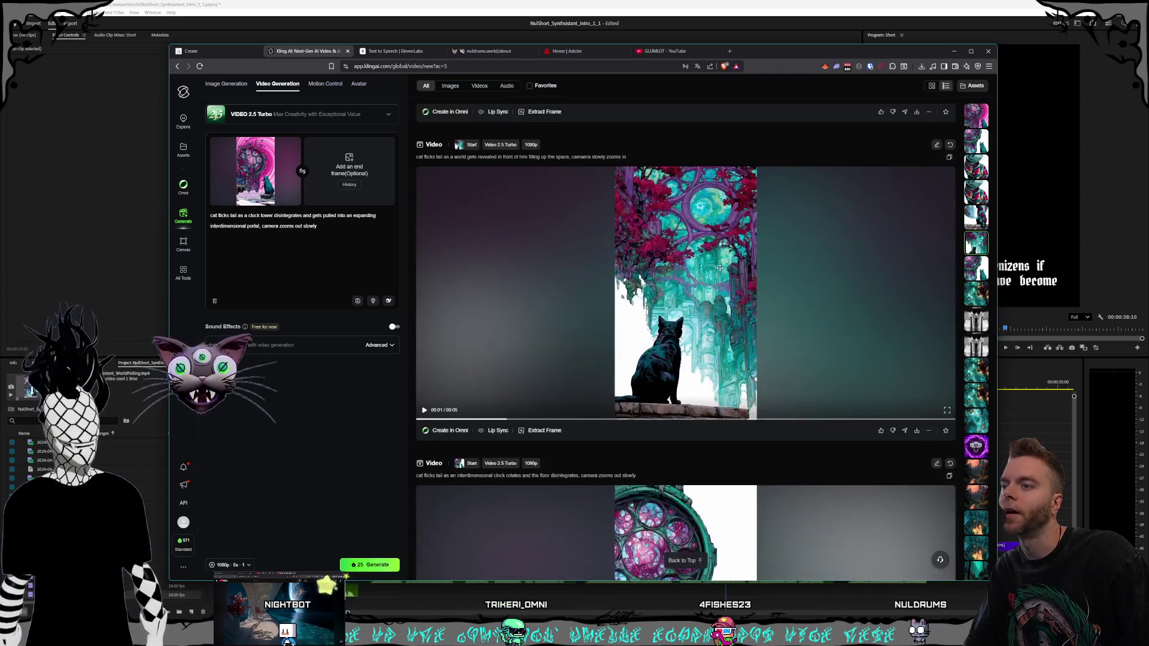
pyautogui.scroll(-15, 720, 268)
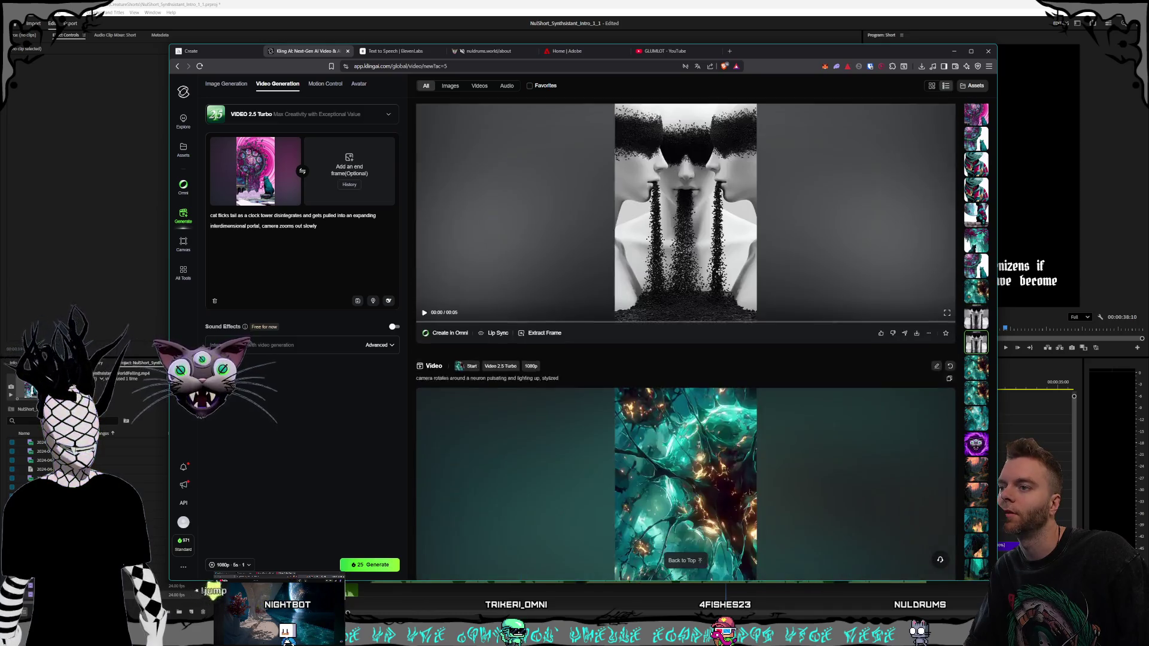
pyautogui.scroll(-15, 719, 272)
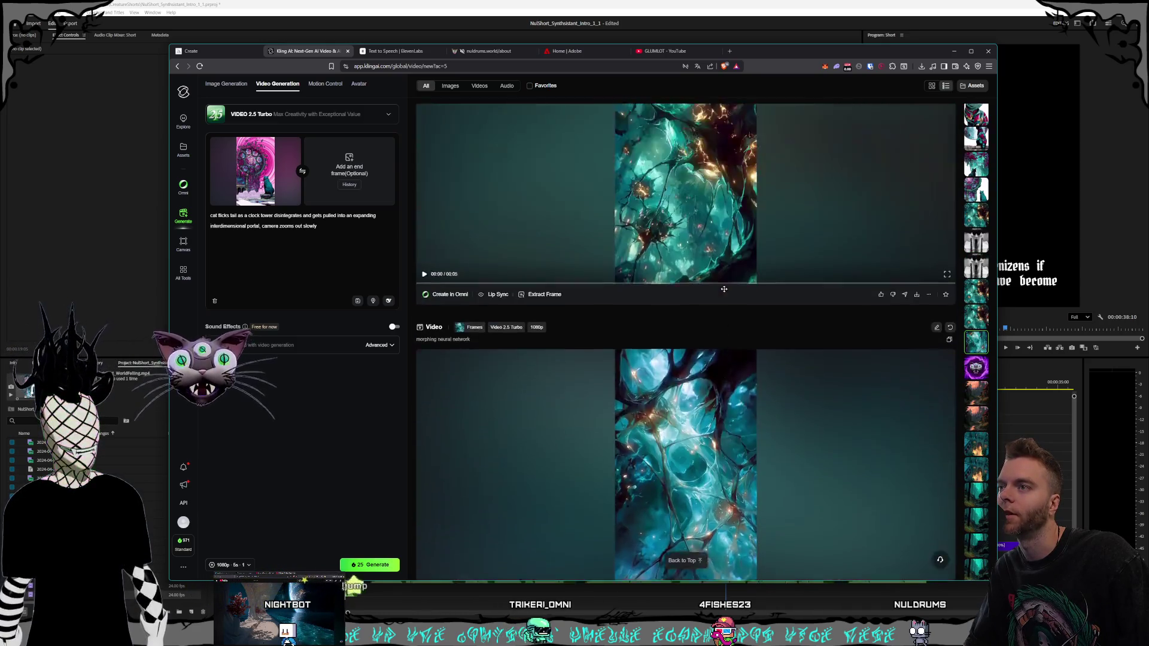
pyautogui.scroll(15, 723, 289)
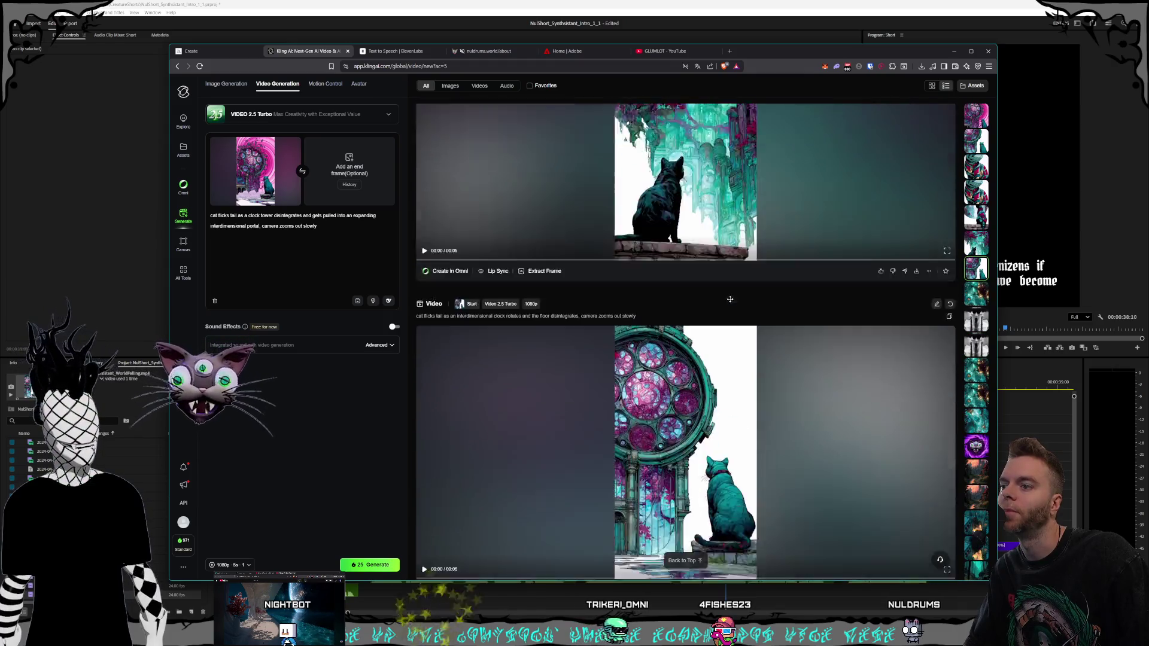
pyautogui.scroll(-3, 730, 299)
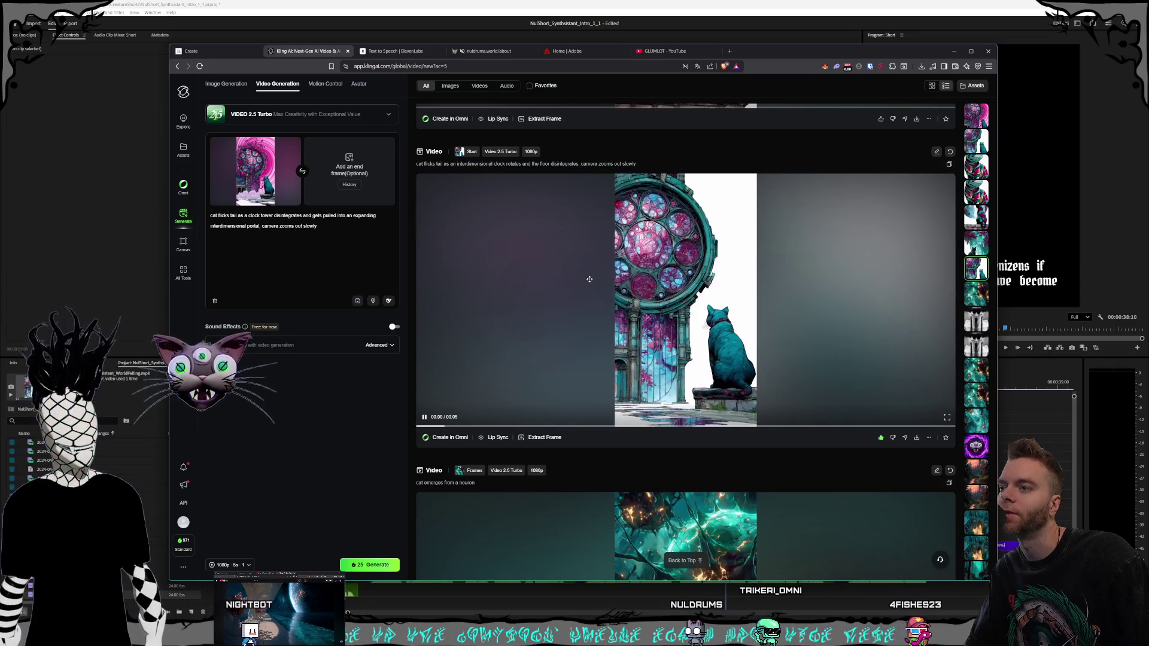
pyautogui.scroll(-5, 596, 282)
pyautogui.scroll(15, 680, 325)
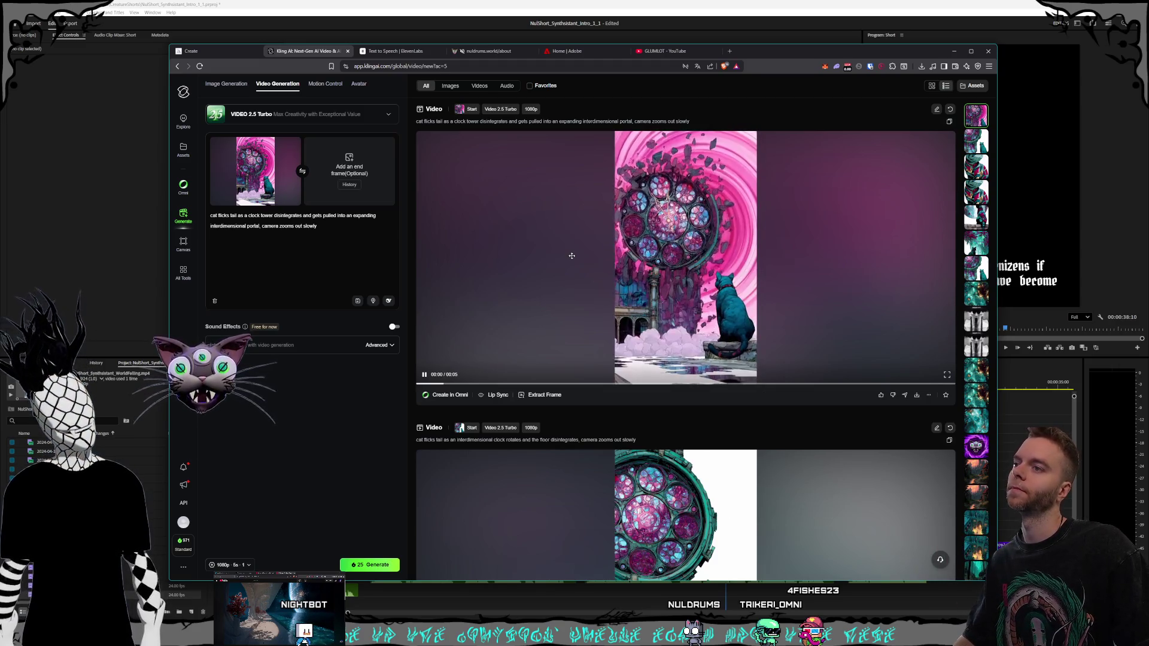
# - Close the Adobe home tab and move the nuldrums tab after GLUMLOT
pyautogui.click(597, 53)
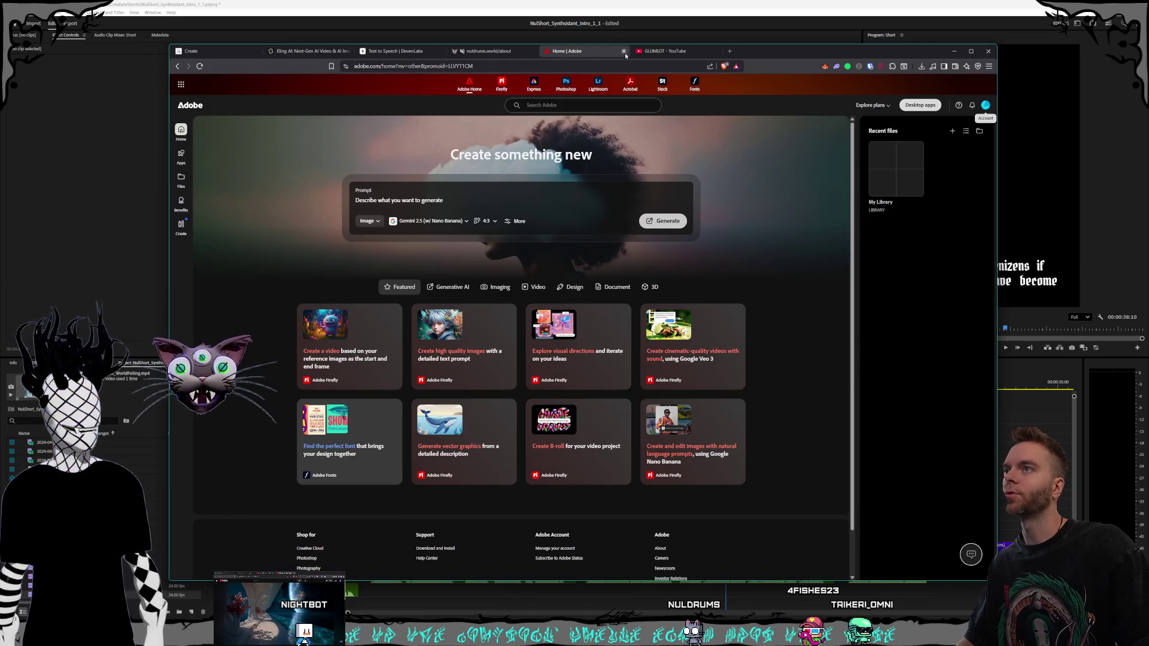
pyautogui.click(625, 52)
pyautogui.click(487, 53)
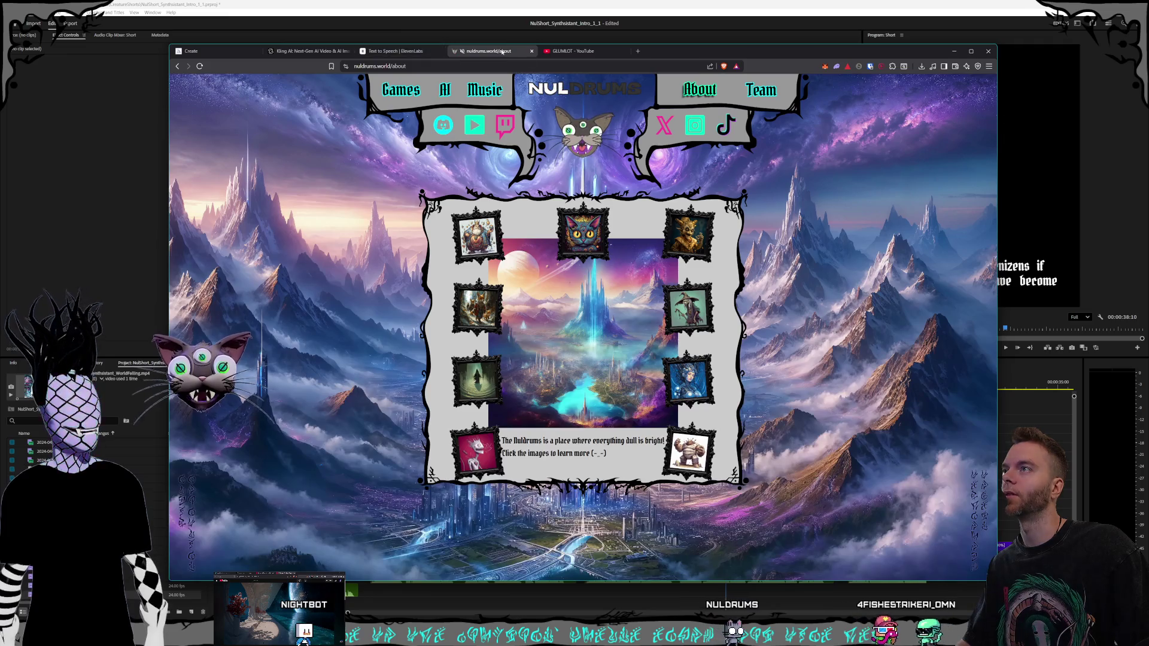
pyautogui.moveTo(487, 51); pyautogui.dragTo(584, 51)
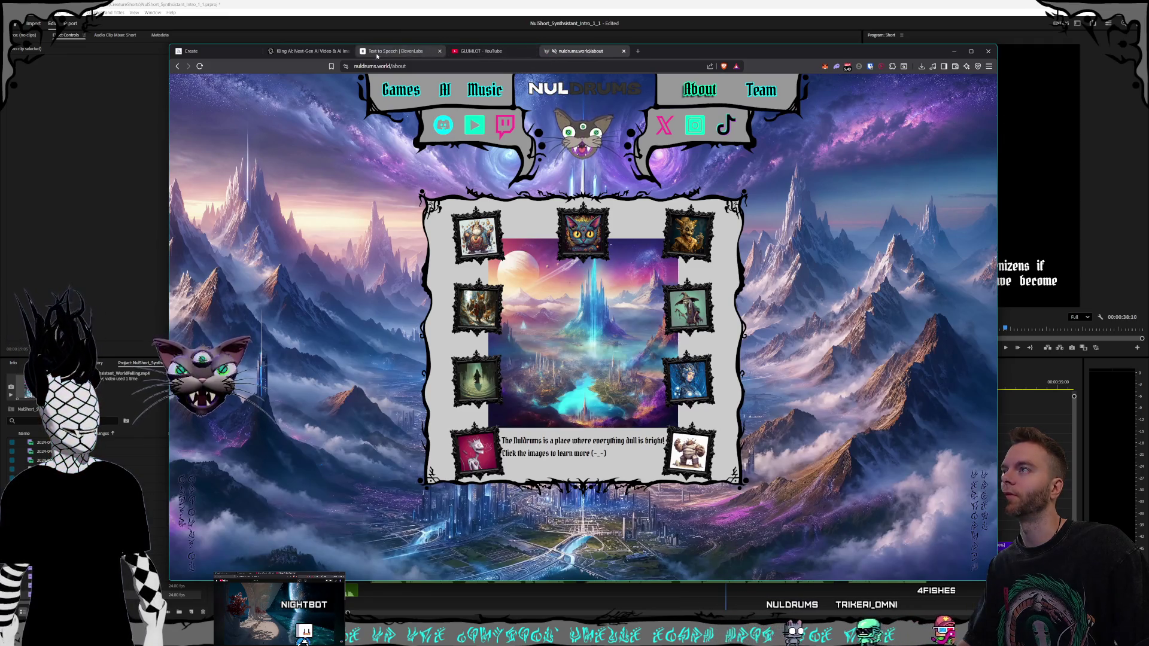
# - Check the ElevenLabs and Midjourney tabs, ending back on the Kling video page
pyautogui.click(383, 53)
pyautogui.click(305, 53)
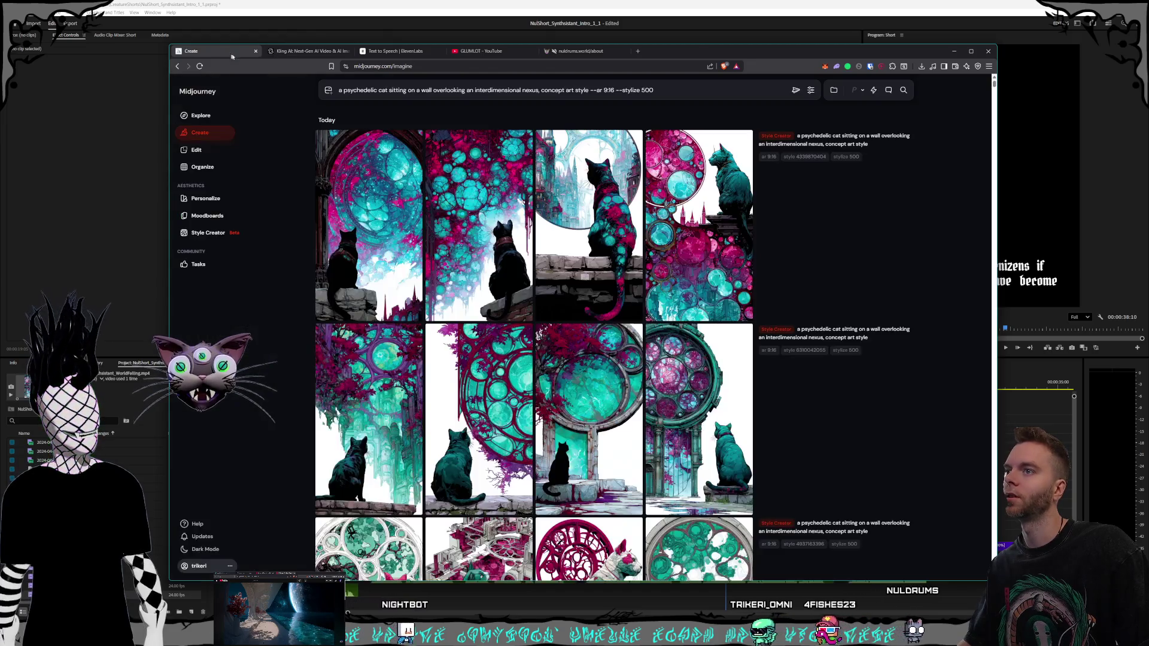
pyautogui.click(227, 52)
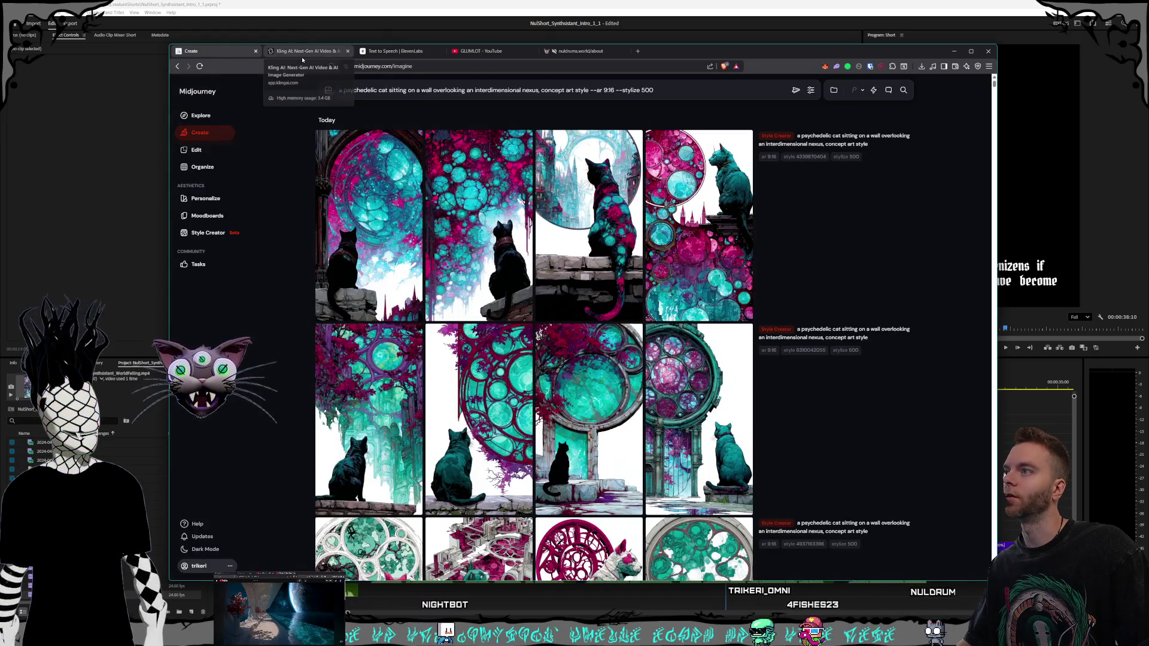
pyautogui.click(303, 58)
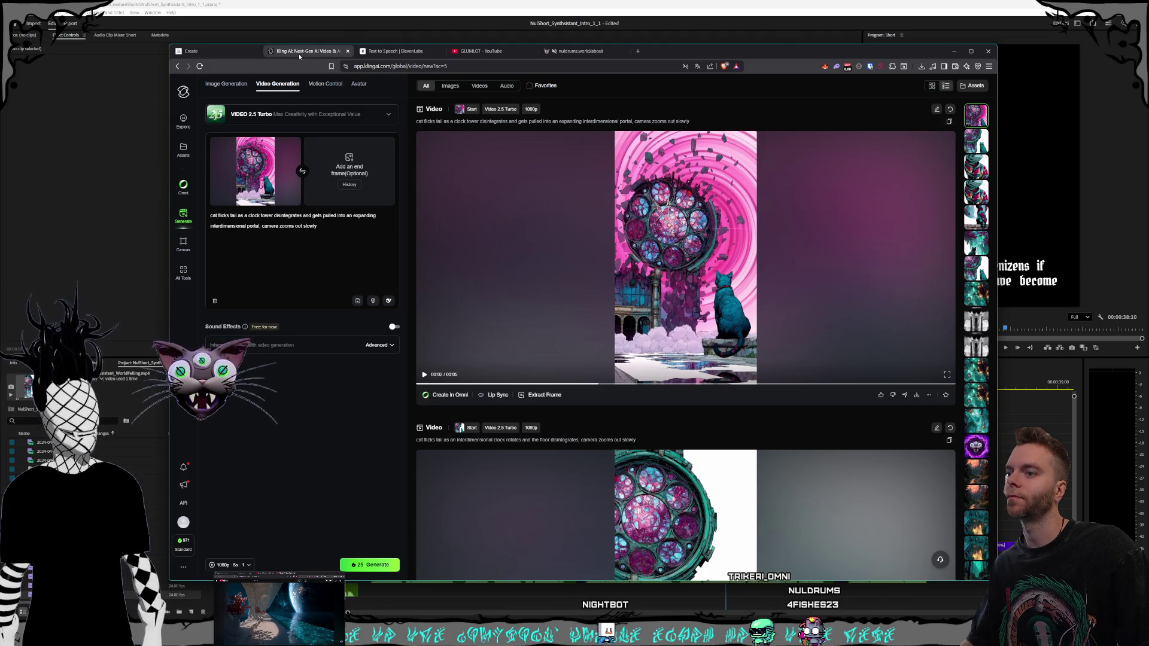
# - Scroll the Kling feed to the clock-tower video, then bring Premiere Pro forward
pyautogui.scroll(-15, 705, 336)
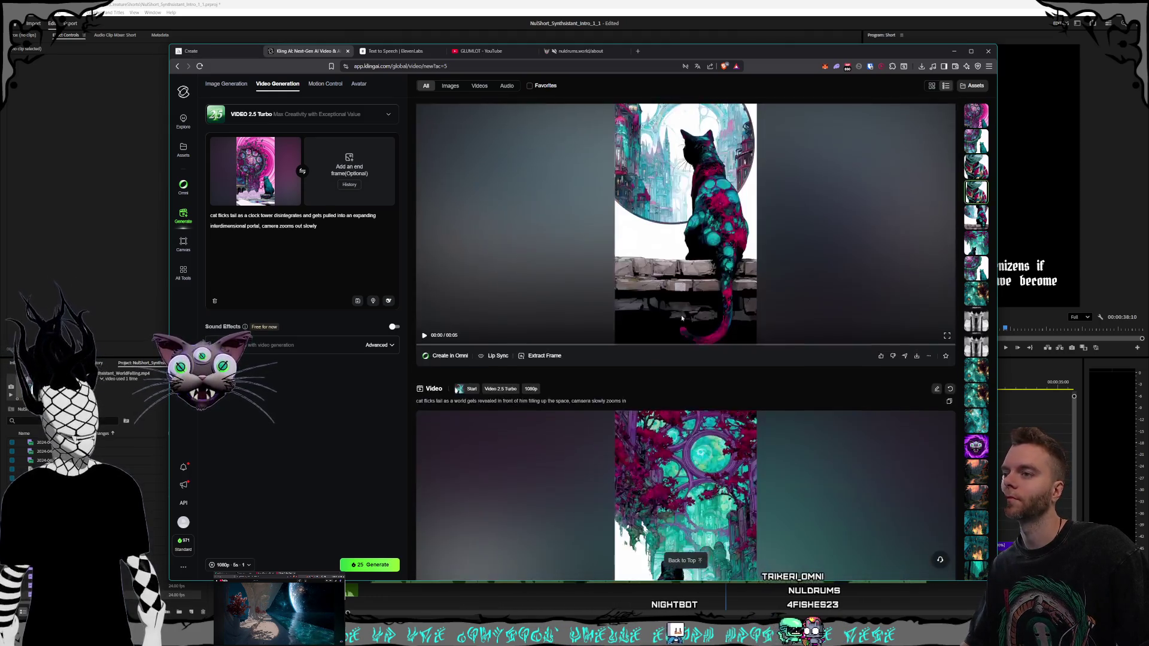
pyautogui.scroll(-3, 682, 318)
pyautogui.scroll(1, 681, 318)
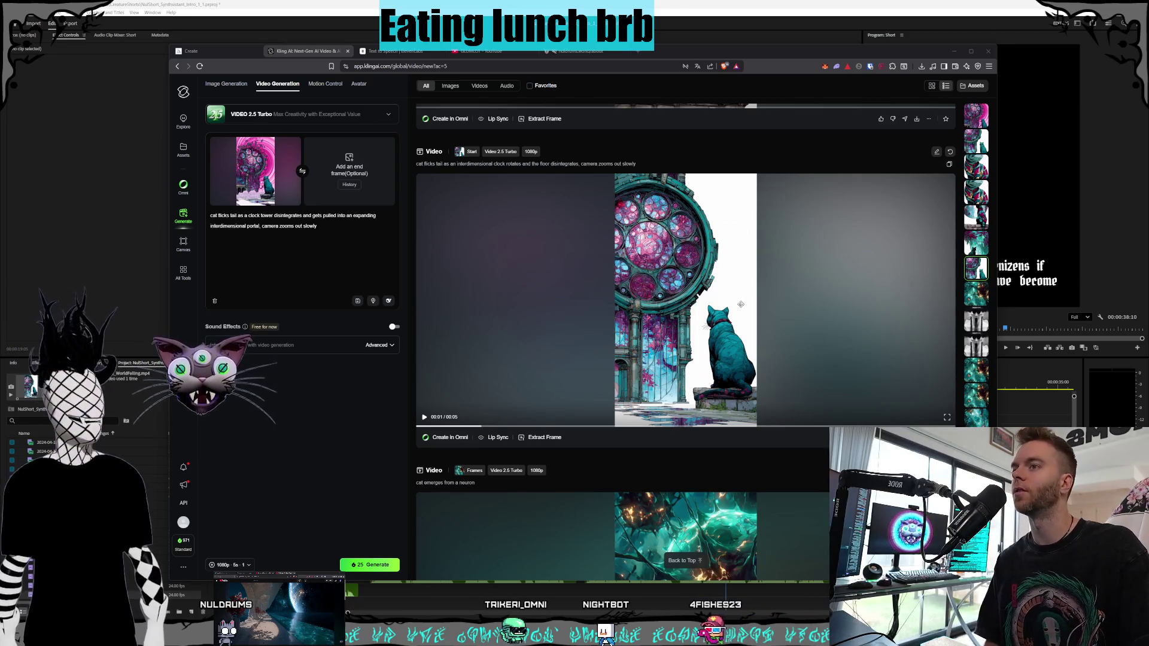
pyautogui.click(1113, 229)
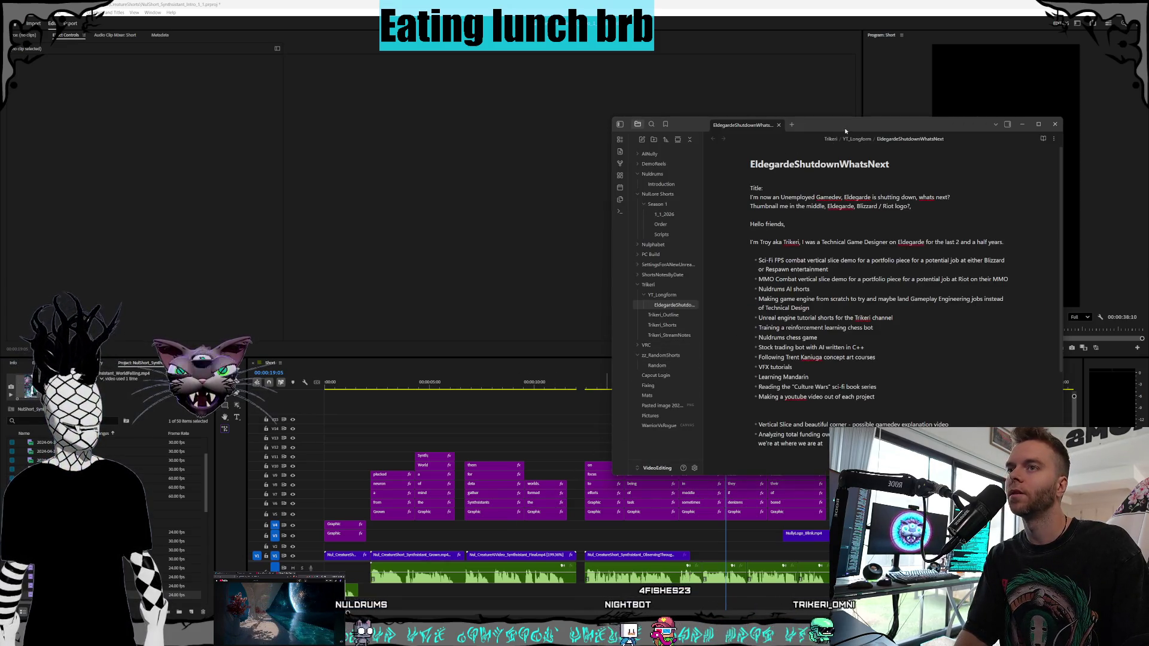
# - Move the Obsidian window left and open the NulLore Shorts Season 1 Order note
pyautogui.moveTo(845, 131)
pyautogui.mouseDown()
pyautogui.moveTo(590, 130)
pyautogui.moveTo(629, 131)
pyautogui.mouseUp()
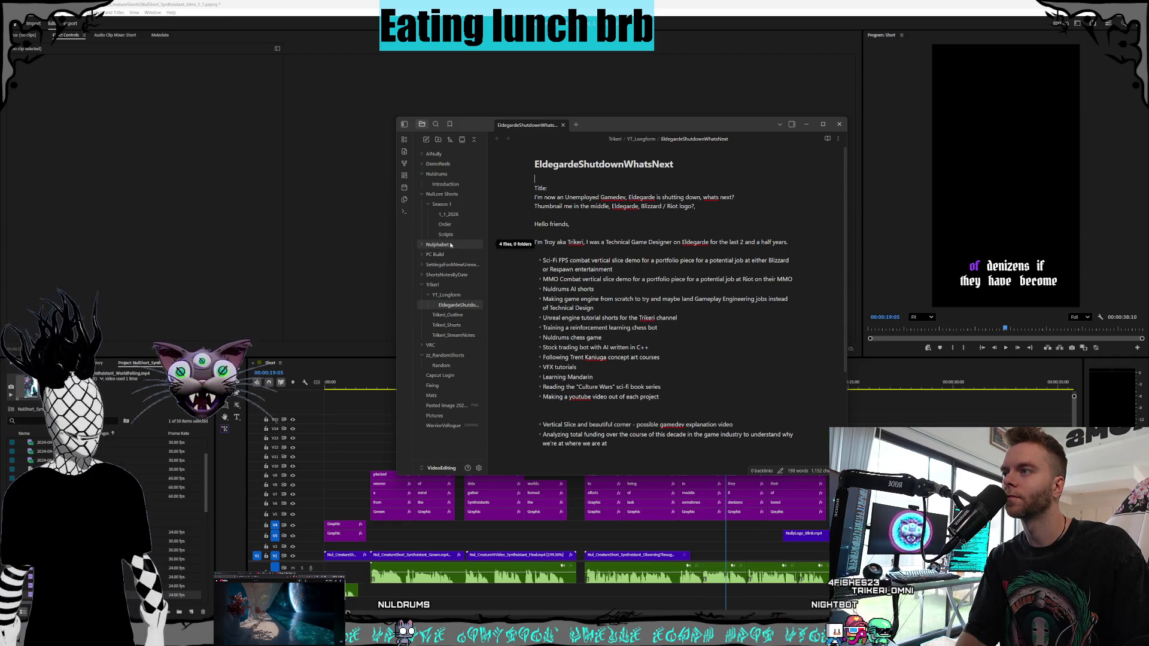
pyautogui.click(448, 214)
pyautogui.click(446, 225)
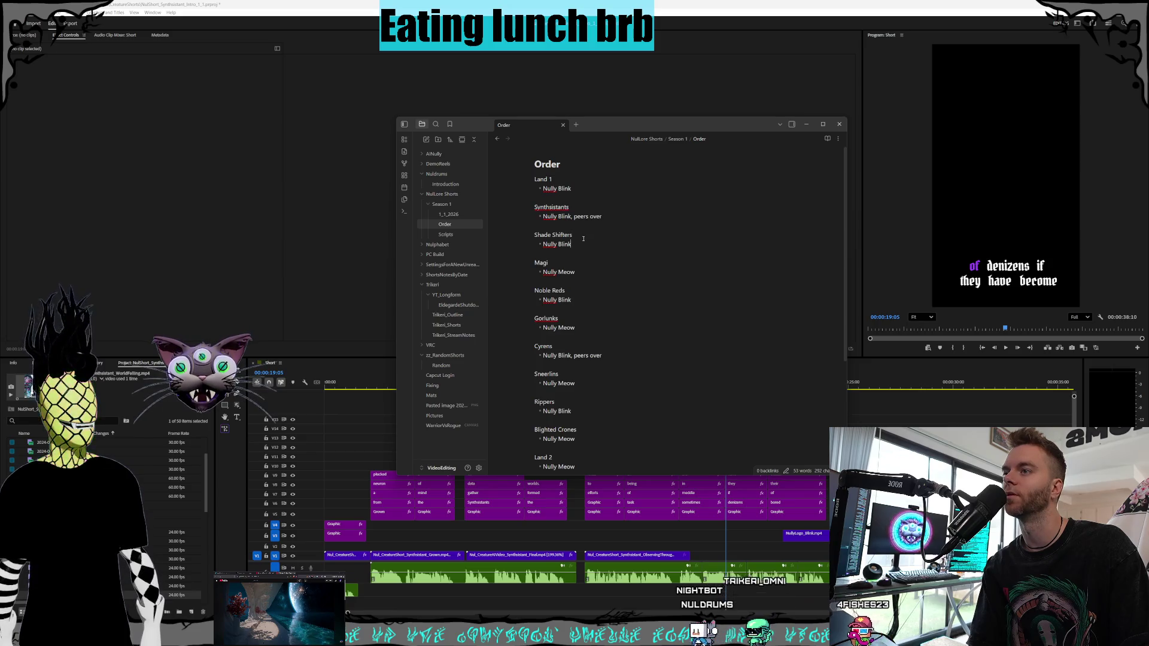
pyautogui.click(578, 245)
pyautogui.click(569, 254)
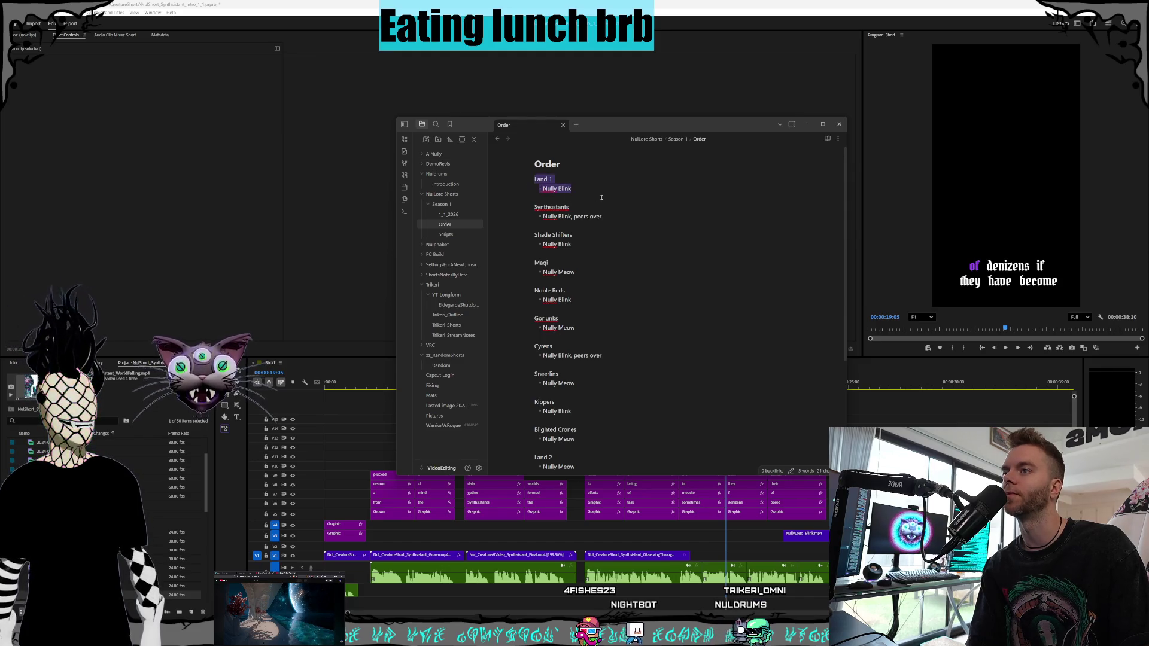
pyautogui.moveTo(602, 195)
pyautogui.mouseDown()
pyautogui.moveTo(502, 182)
pyautogui.moveTo(526, 181)
pyautogui.mouseUp()
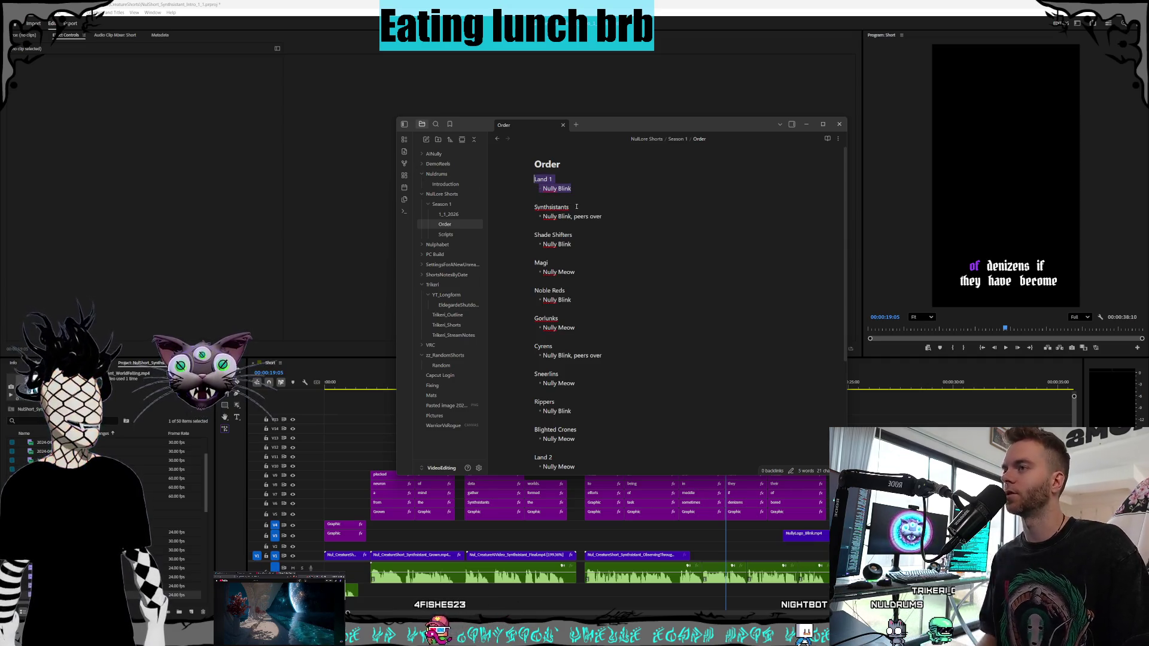
pyautogui.click(573, 234)
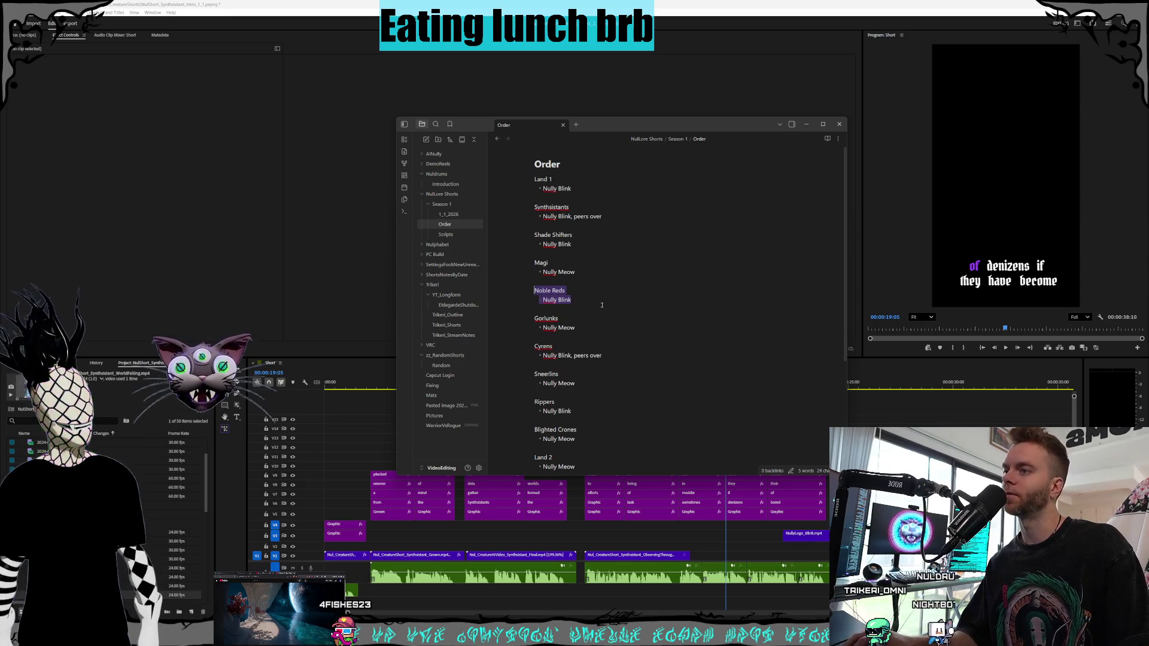
pyautogui.press('BackSpace')
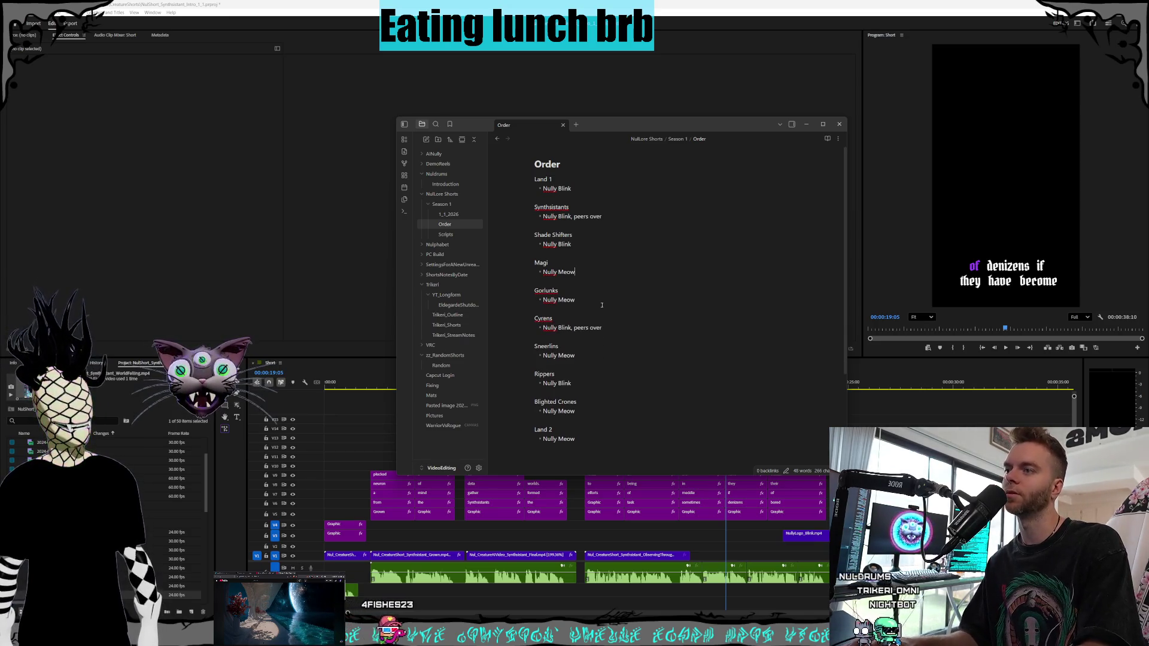
pyautogui.hotkey('ctrl', 'z')
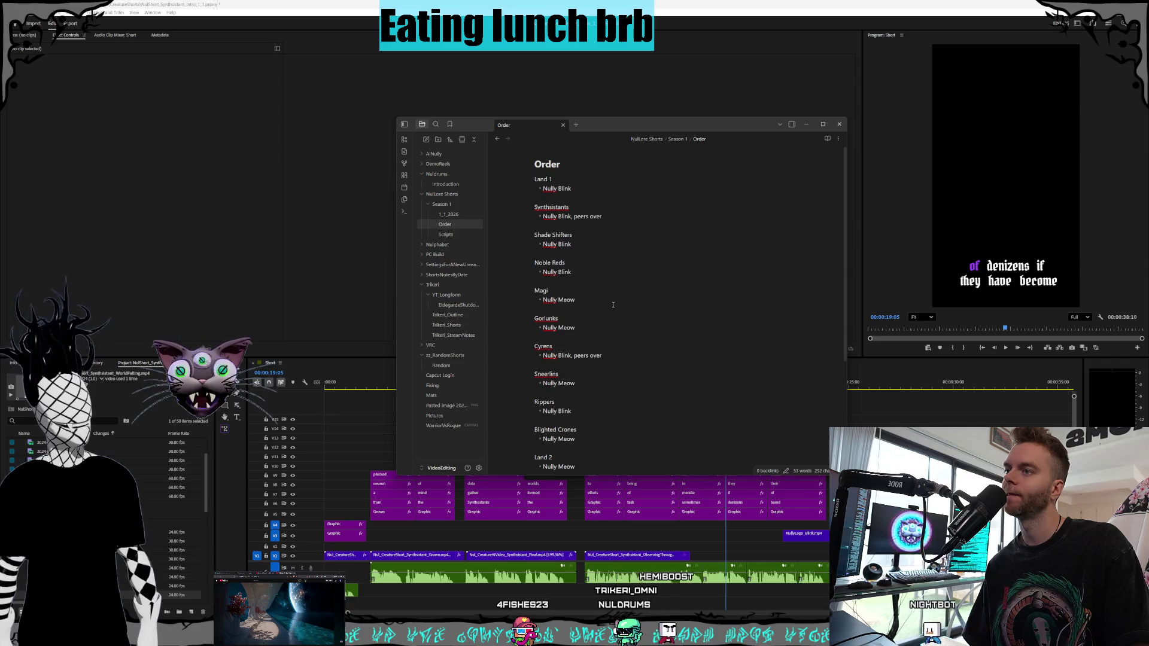
pyautogui.moveTo(543, 189); pyautogui.dragTo(571, 188)
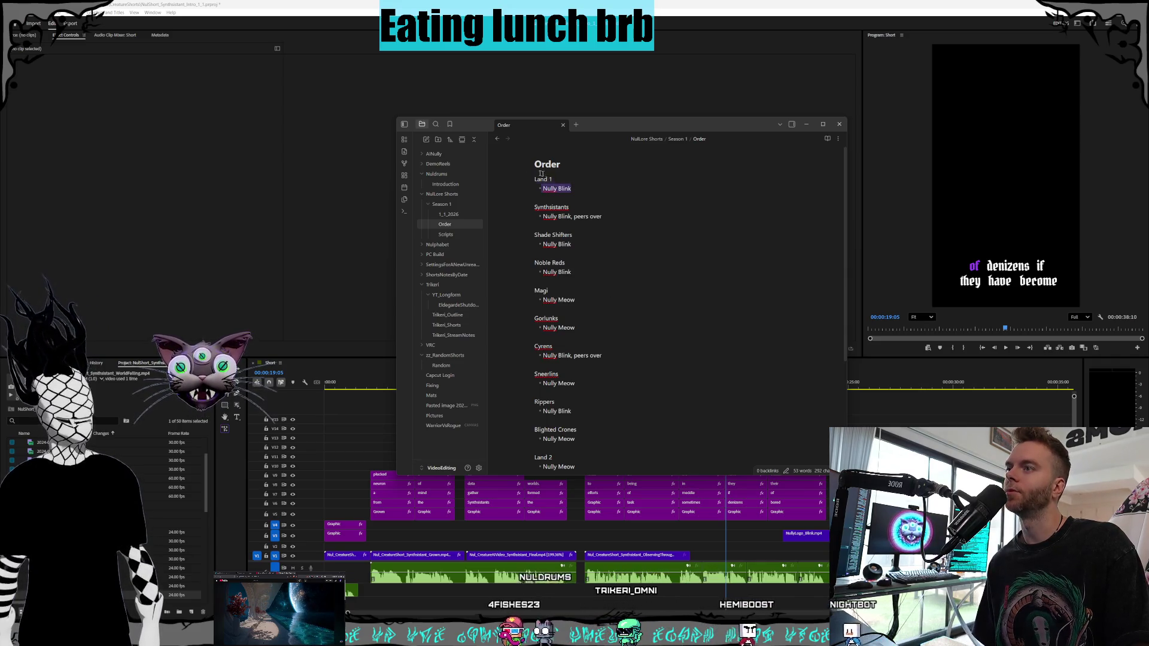
pyautogui.press('Down')
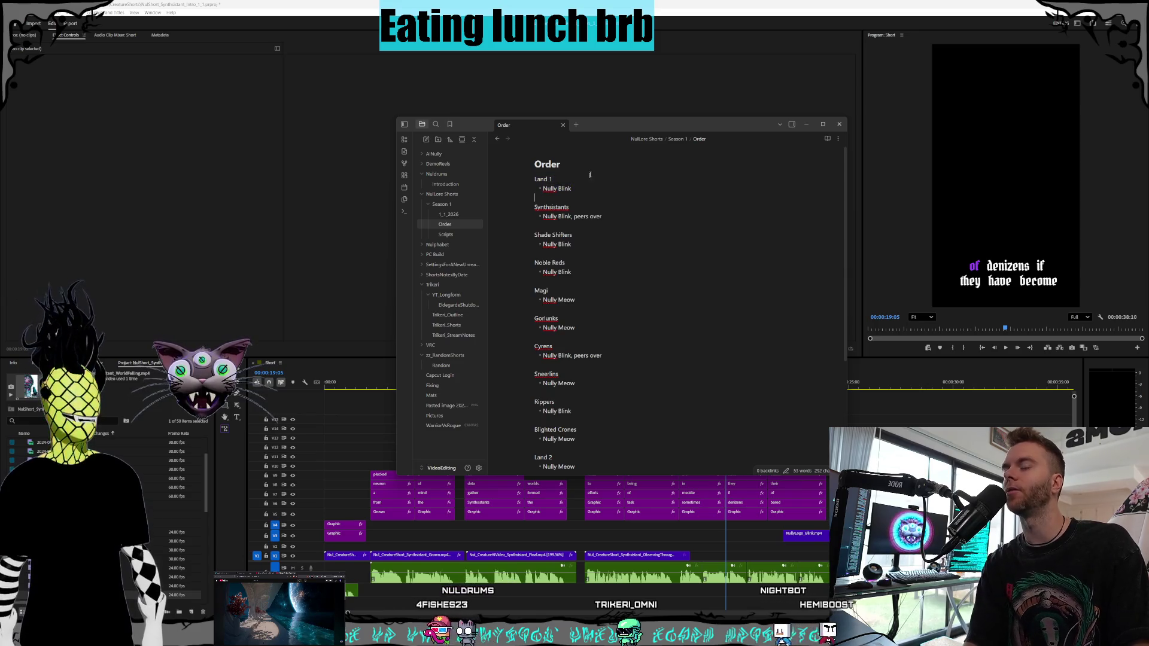
pyautogui.hotkey('shift', 'Up')
pyautogui.hotkey('shift', 'Up')
pyautogui.moveTo(579, 256)
pyautogui.mouseDown()
pyautogui.moveTo(573, 273)
pyautogui.moveTo(448, 253)
pyautogui.mouseUp()
pyautogui.scroll(-2, 598, 272)
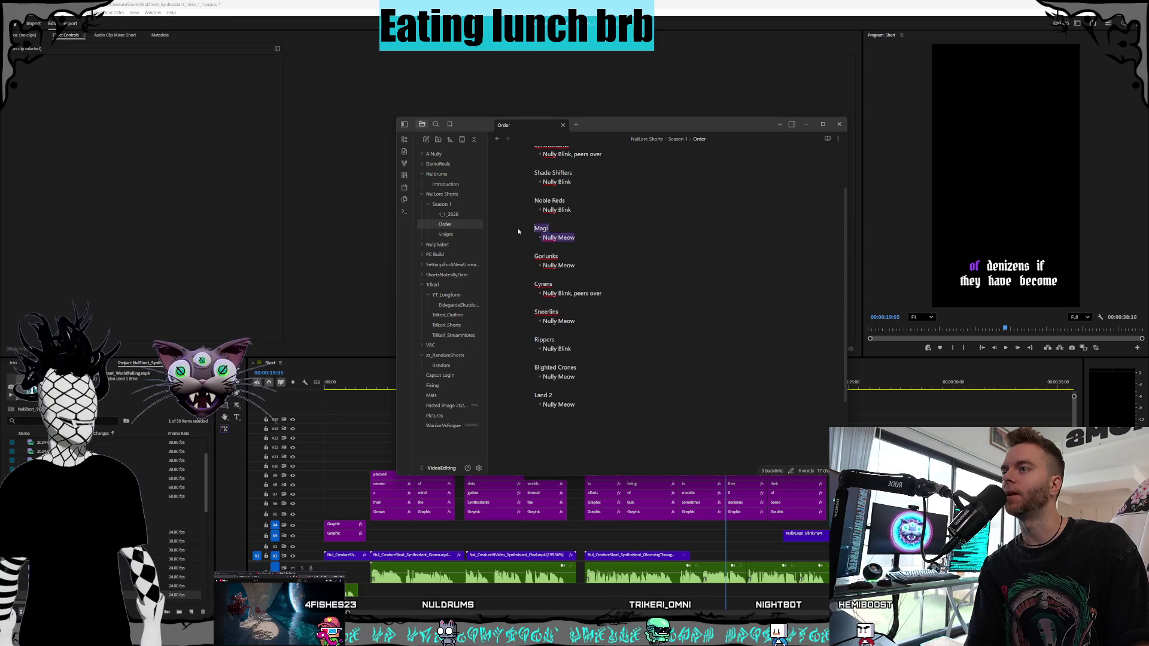
pyautogui.moveTo(583, 243); pyautogui.dragTo(499, 229)
pyautogui.scroll(2, 623, 289)
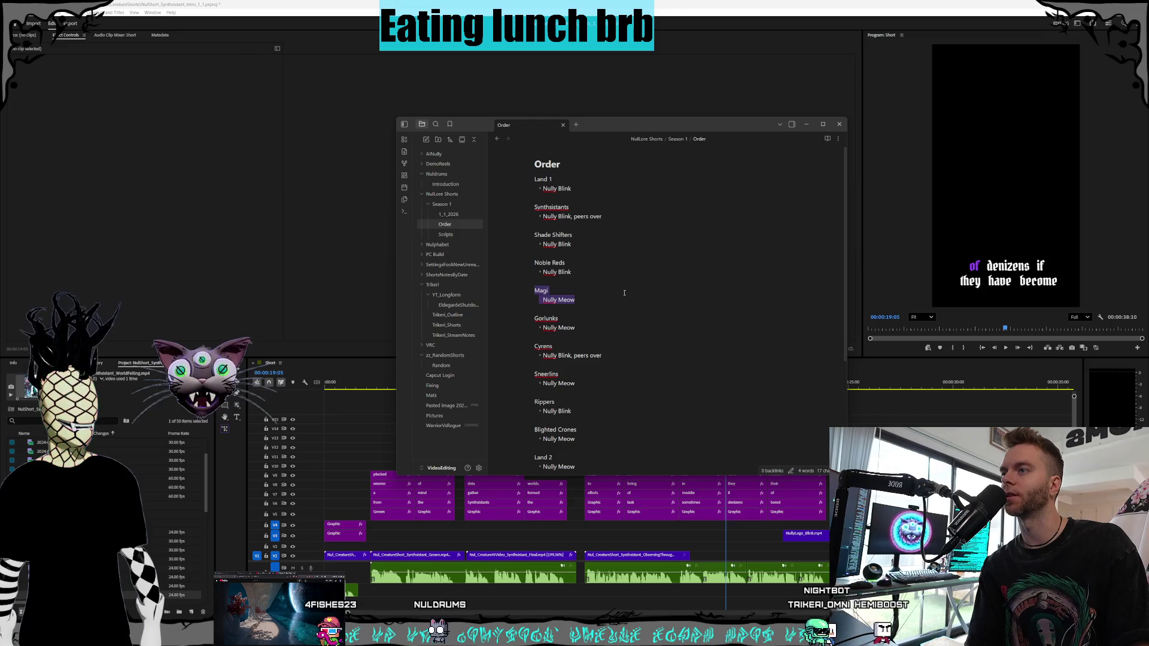
pyautogui.click(620, 288)
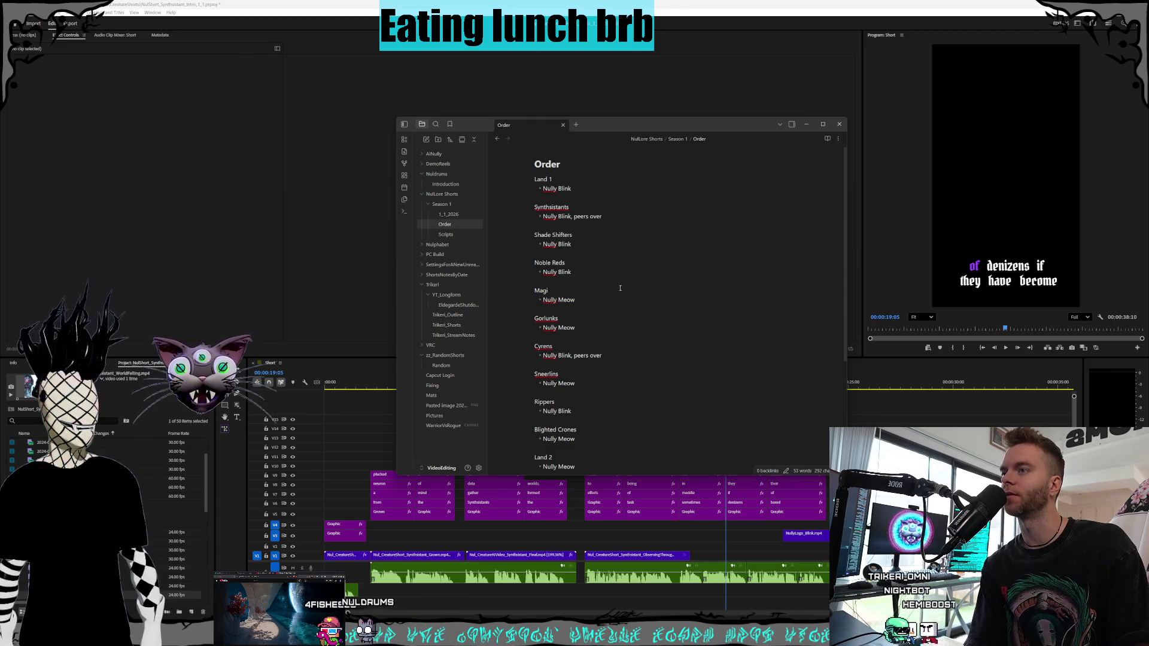
pyautogui.scroll(-2, 510, 260)
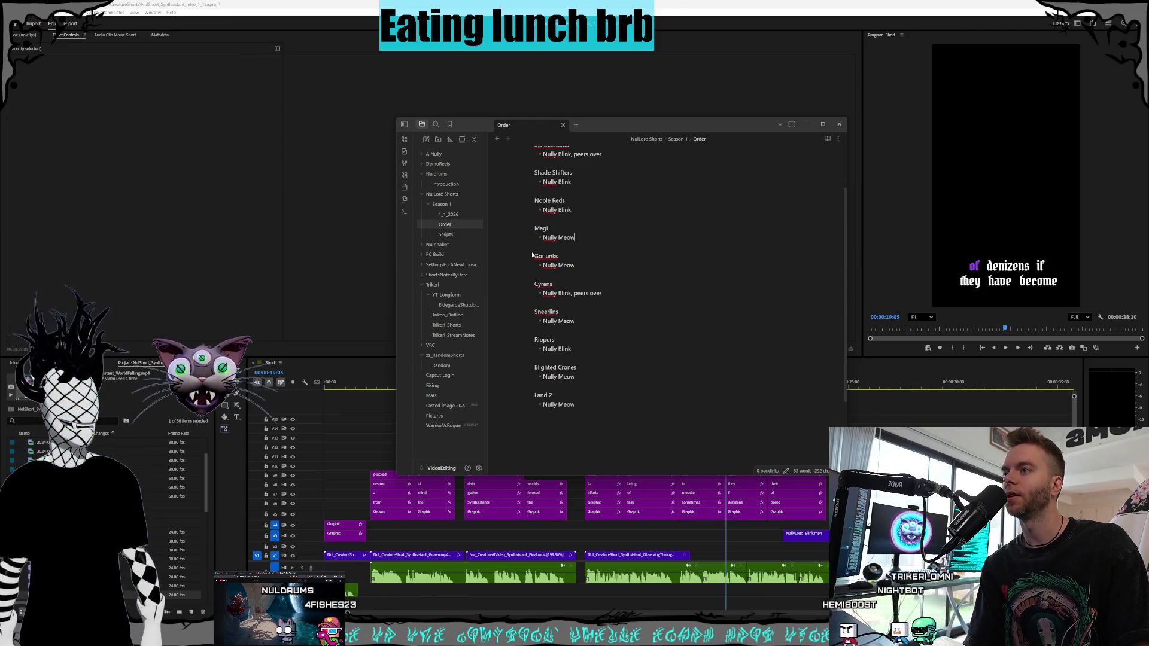
pyautogui.moveTo(535, 256)
pyautogui.mouseDown()
pyautogui.moveTo(576, 267)
pyautogui.moveTo(602, 293)
pyautogui.moveTo(584, 337)
pyautogui.mouseUp()
pyautogui.moveTo(580, 345); pyautogui.dragTo(586, 318)
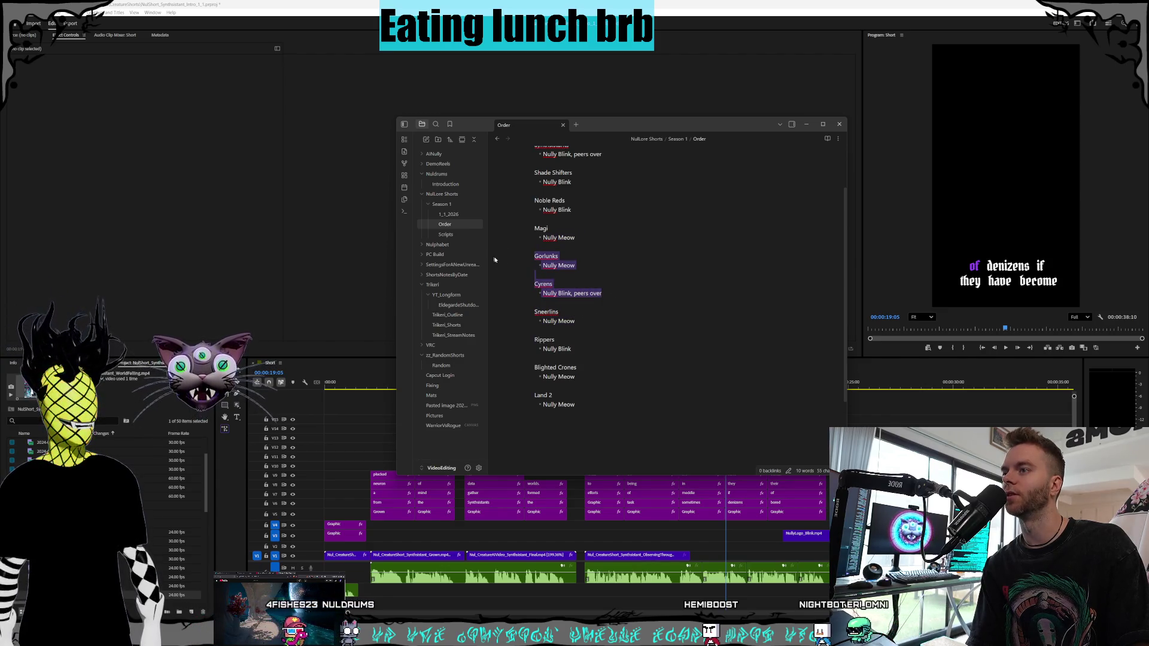
pyautogui.moveTo(573, 348); pyautogui.dragTo(479, 316)
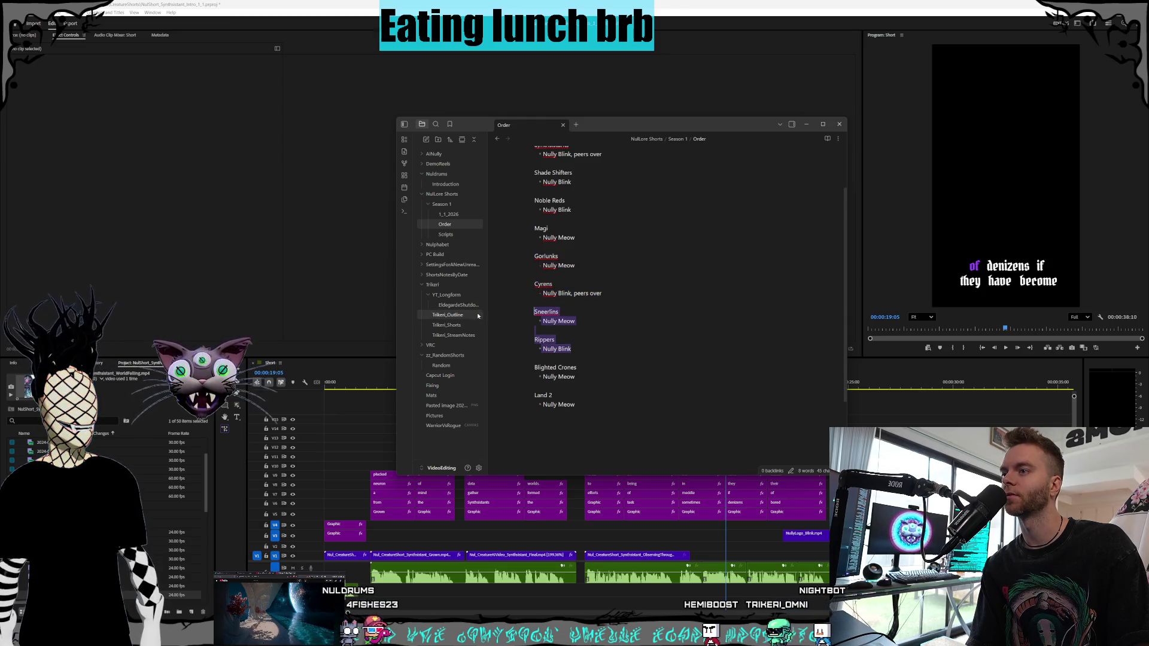
pyautogui.moveTo(575, 405); pyautogui.dragTo(489, 371)
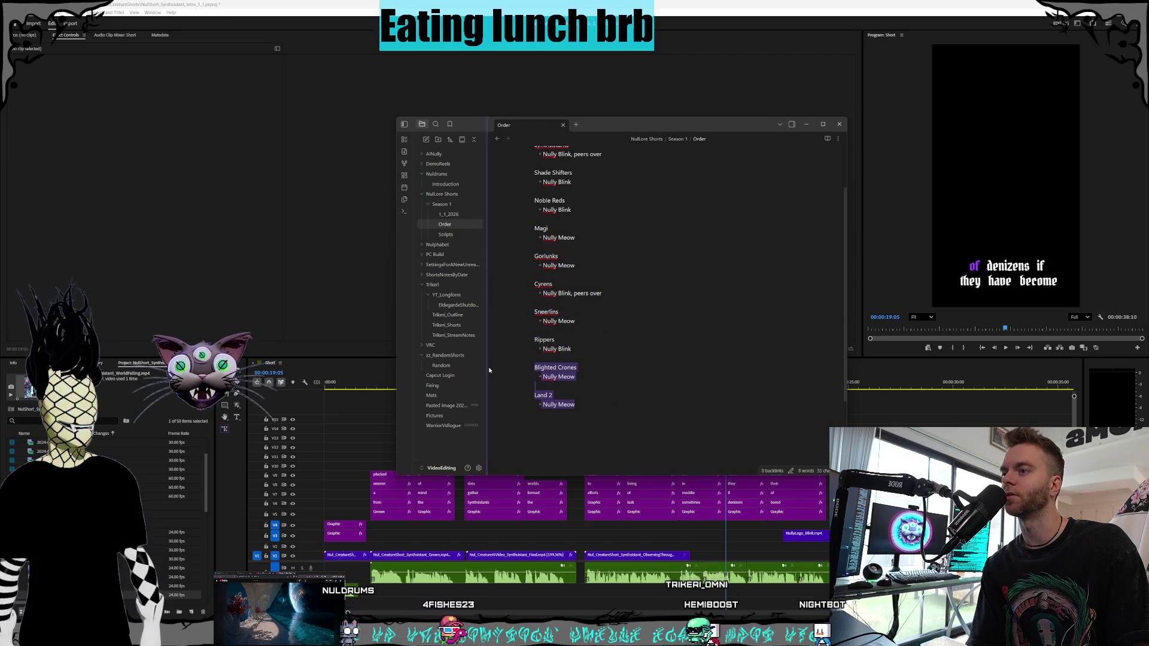
pyautogui.moveTo(575, 404)
pyautogui.mouseDown()
pyautogui.moveTo(557, 389)
pyautogui.moveTo(517, 268)
pyautogui.mouseUp()
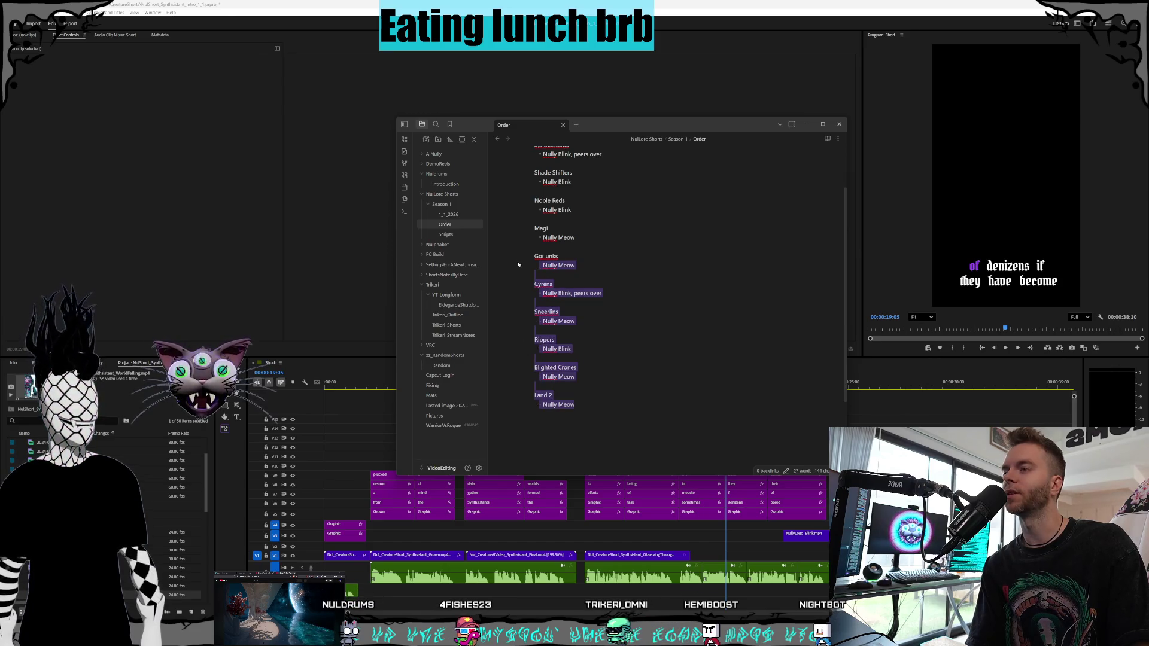
pyautogui.click(535, 255)
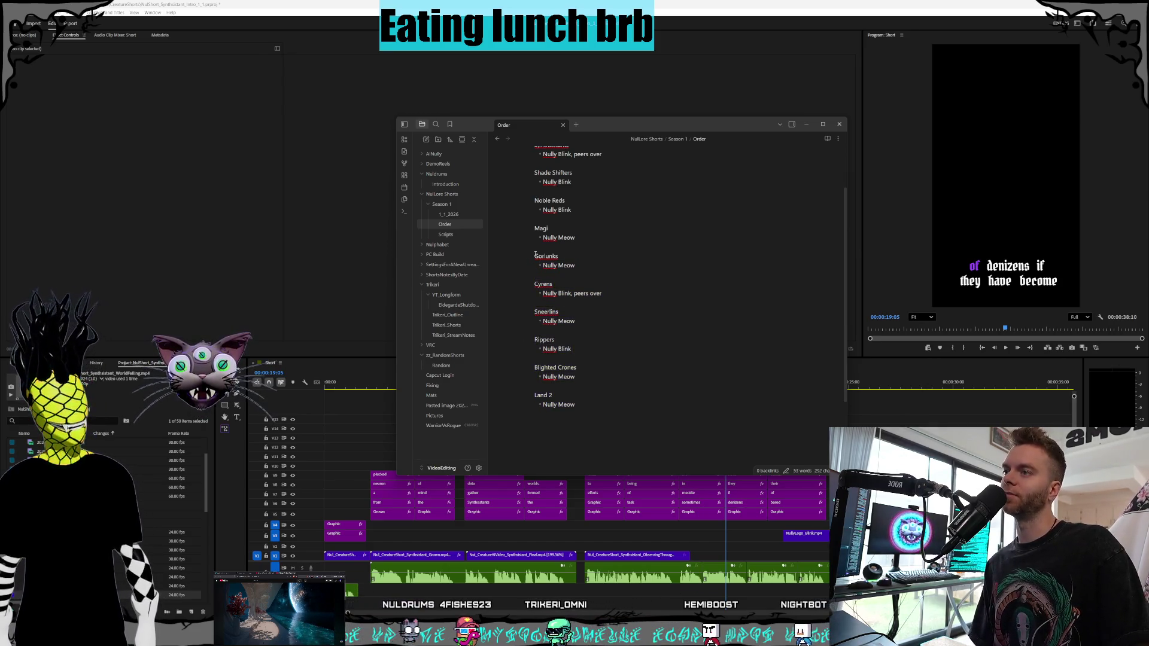
pyautogui.hotkey('ctrl', 'shift', 'End')
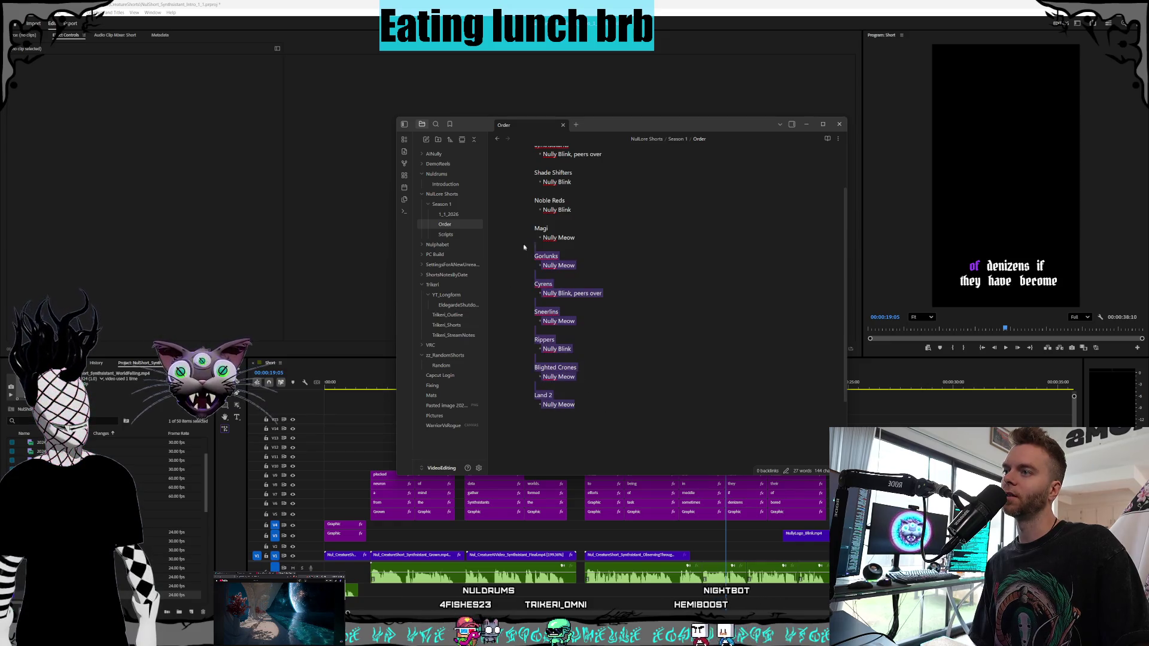
pyautogui.click(600, 377)
pyautogui.click(620, 408)
pyautogui.scroll(2, 613, 395)
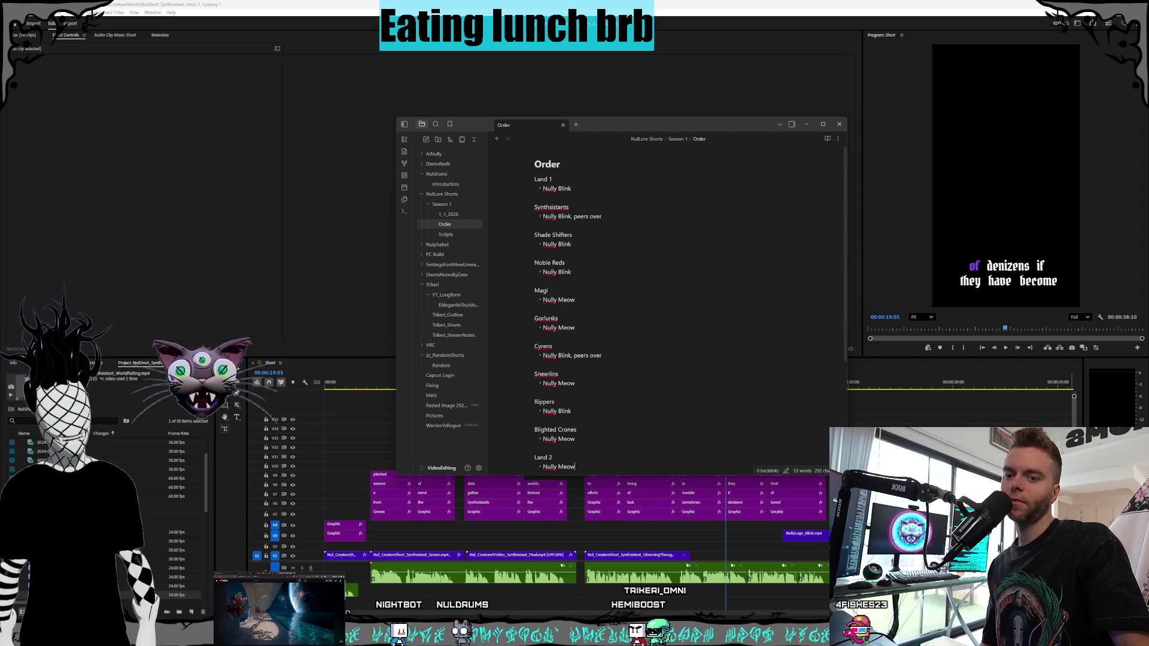
pyautogui.press('super+n')
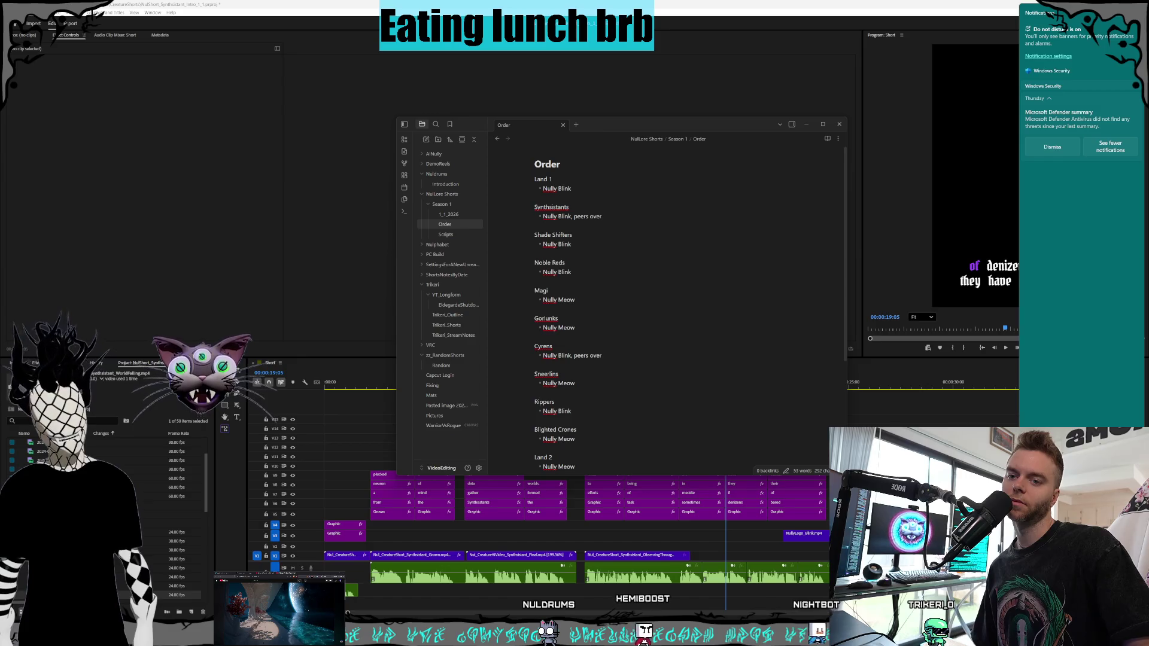
pyautogui.press('Escape')
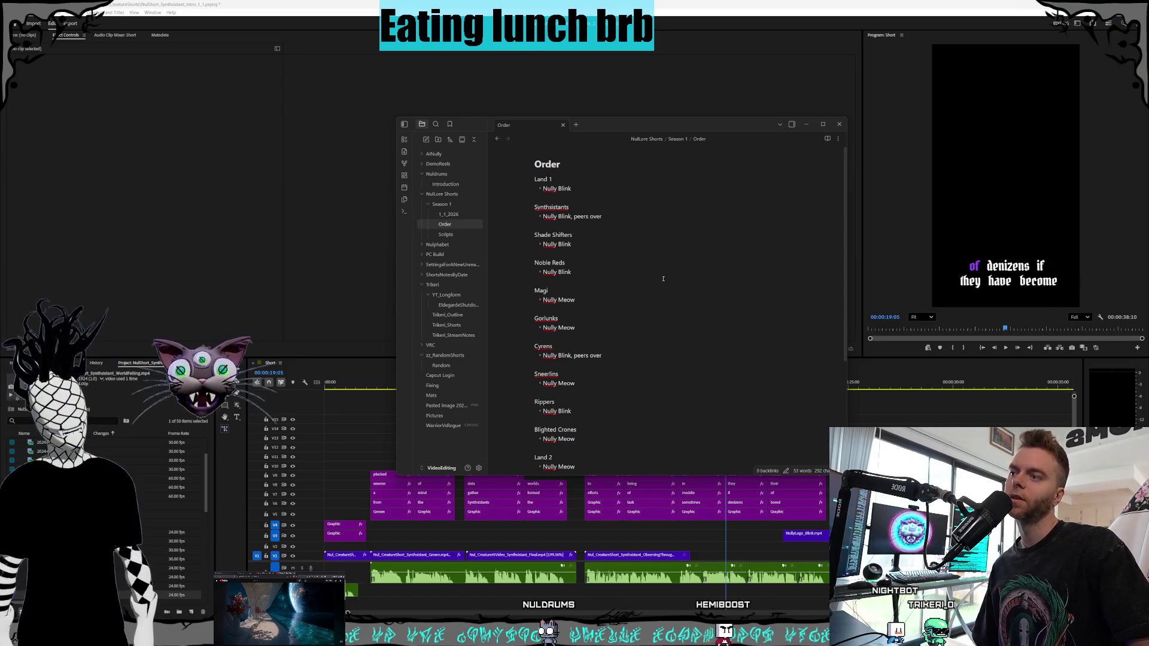
pyautogui.click(663, 279)
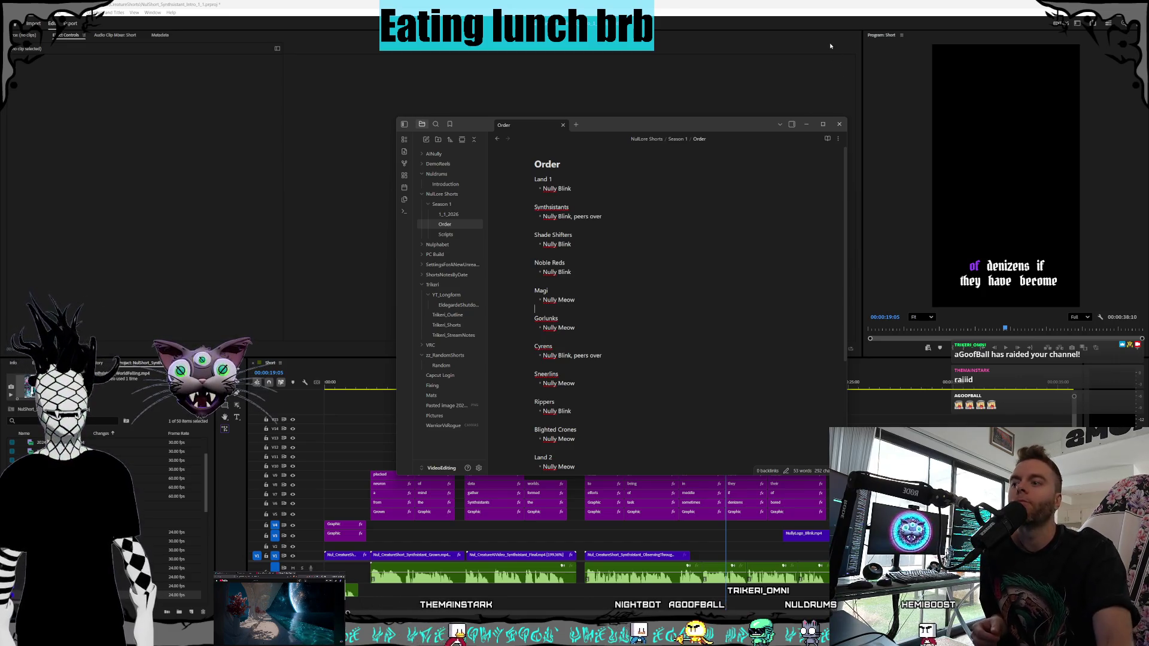
pyautogui.click(712, 2)
# - Rewind the Short sequence to its very start and play it back
pyautogui.click(331, 382)
pyautogui.moveTo(330, 380); pyautogui.dragTo(326, 382)
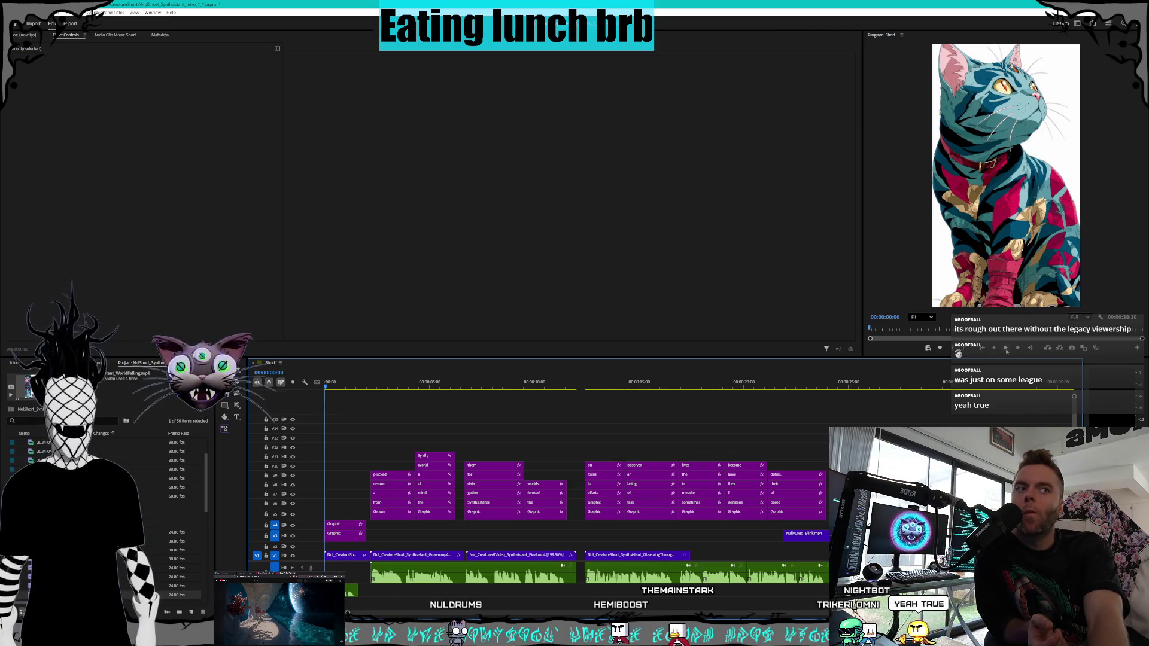
pyautogui.click(1007, 351)
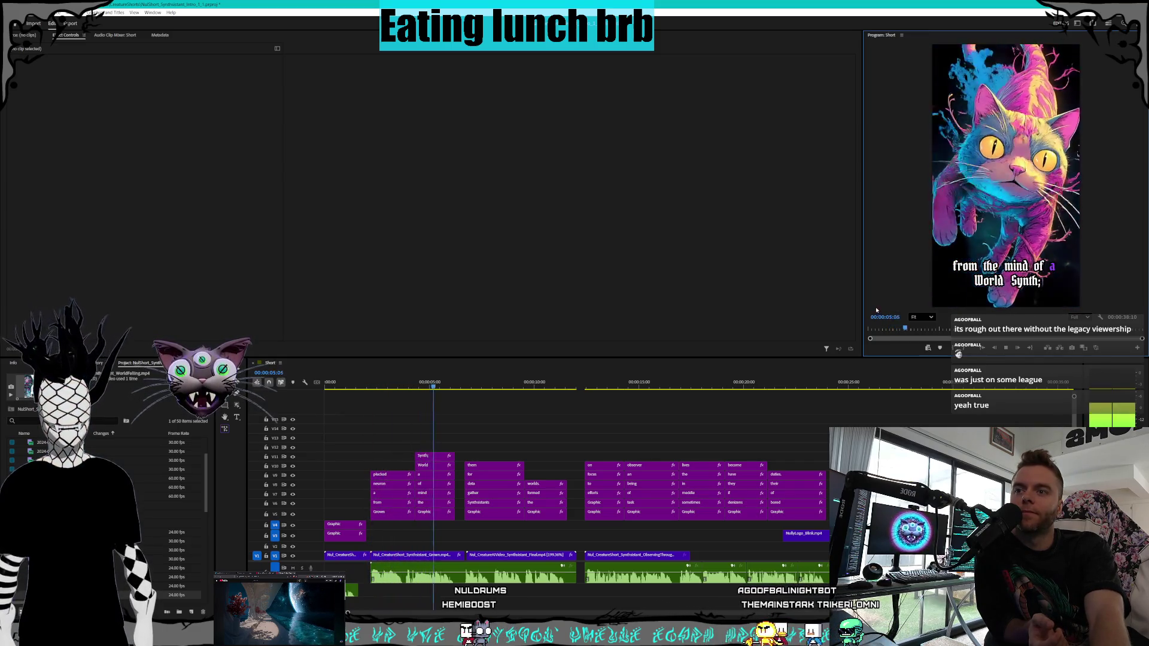
# - Enlarge the Program preview, replay from about 27 seconds, and select the final WorldFalling clip
pyautogui.moveTo(863, 306)
pyautogui.mouseDown()
pyautogui.moveTo(752, 306)
pyautogui.moveTo(769, 306)
pyautogui.mouseUp()
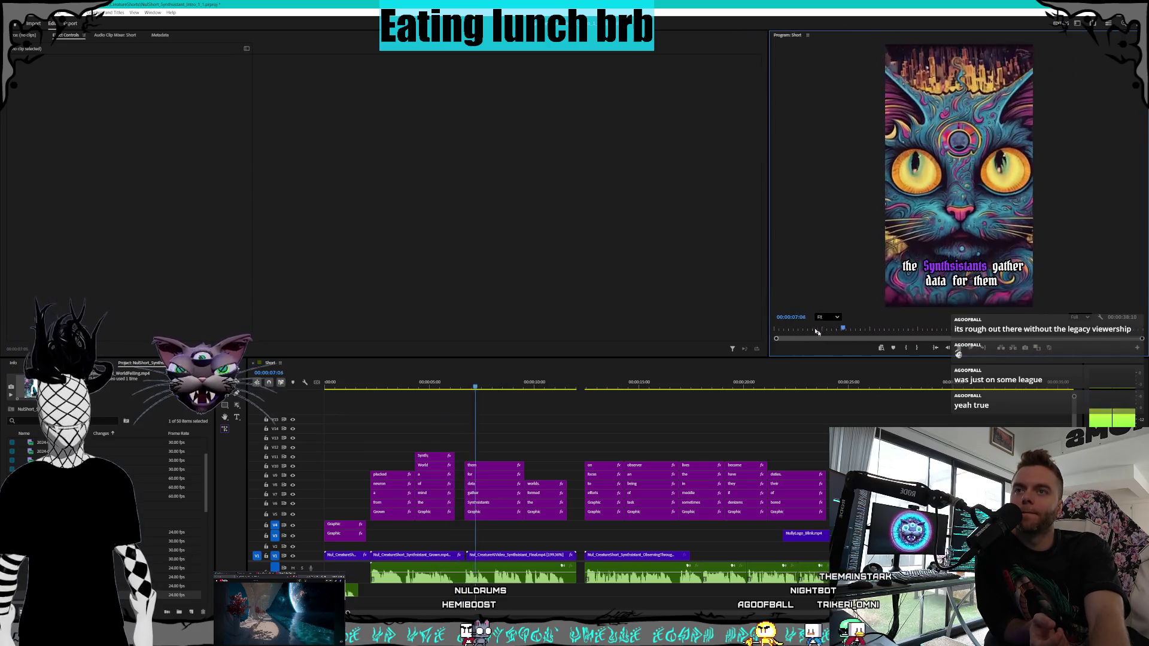
pyautogui.moveTo(872, 372); pyautogui.dragTo(871, 385)
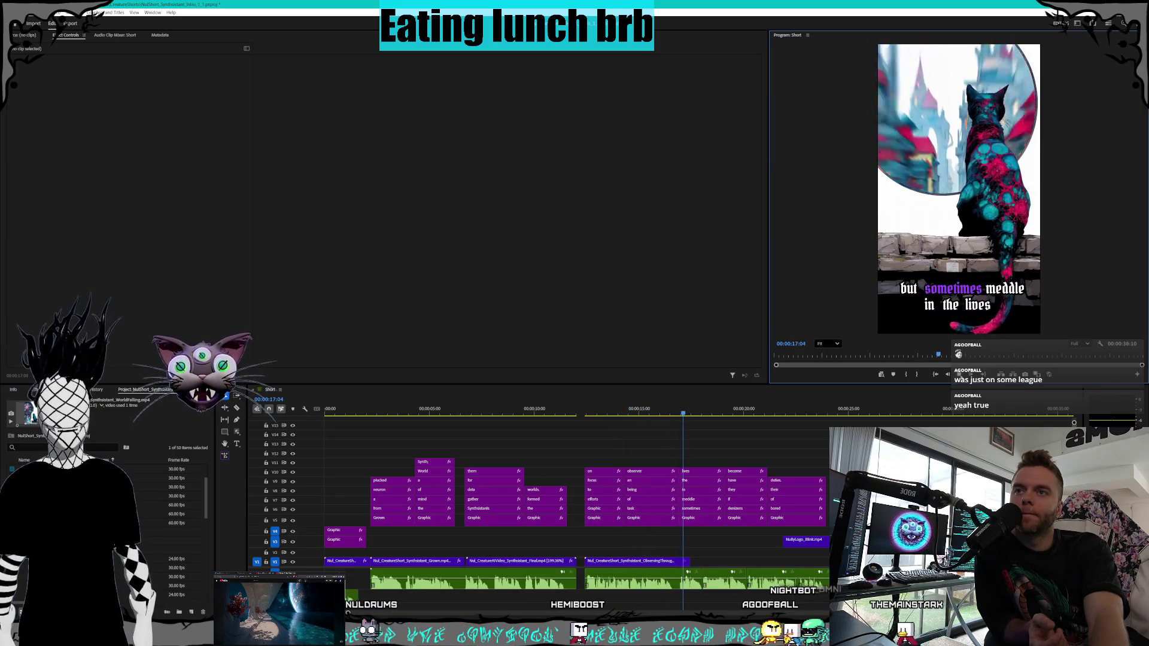
pyautogui.click(893, 412)
pyautogui.click(960, 375)
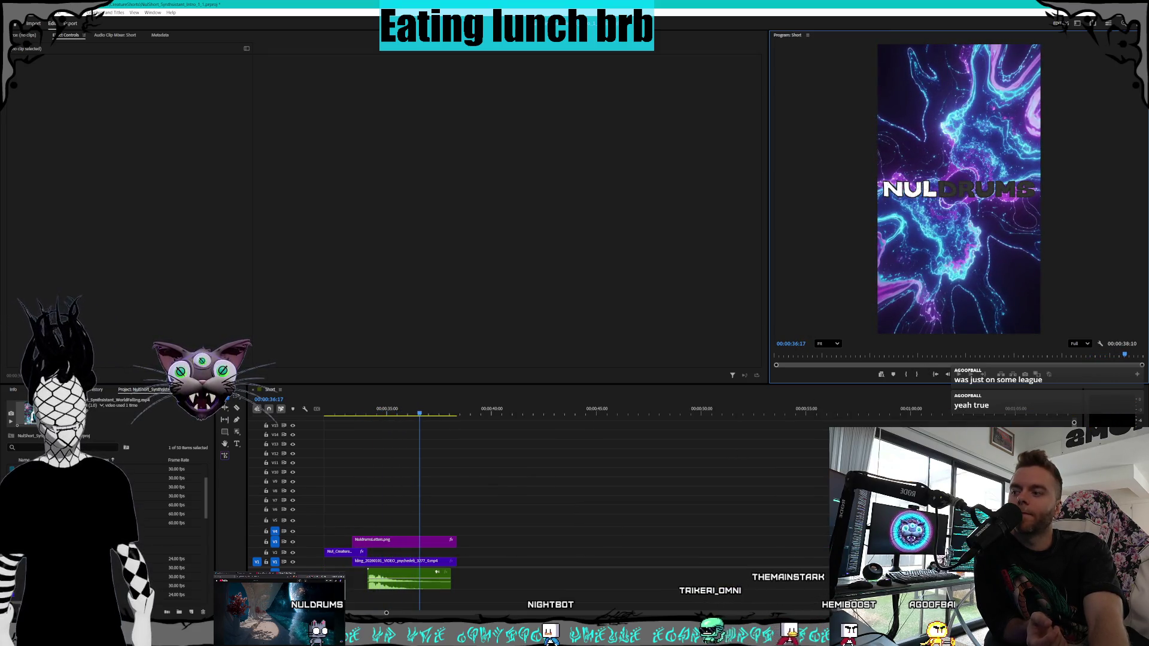
pyautogui.hscroll(-5, 746, 476)
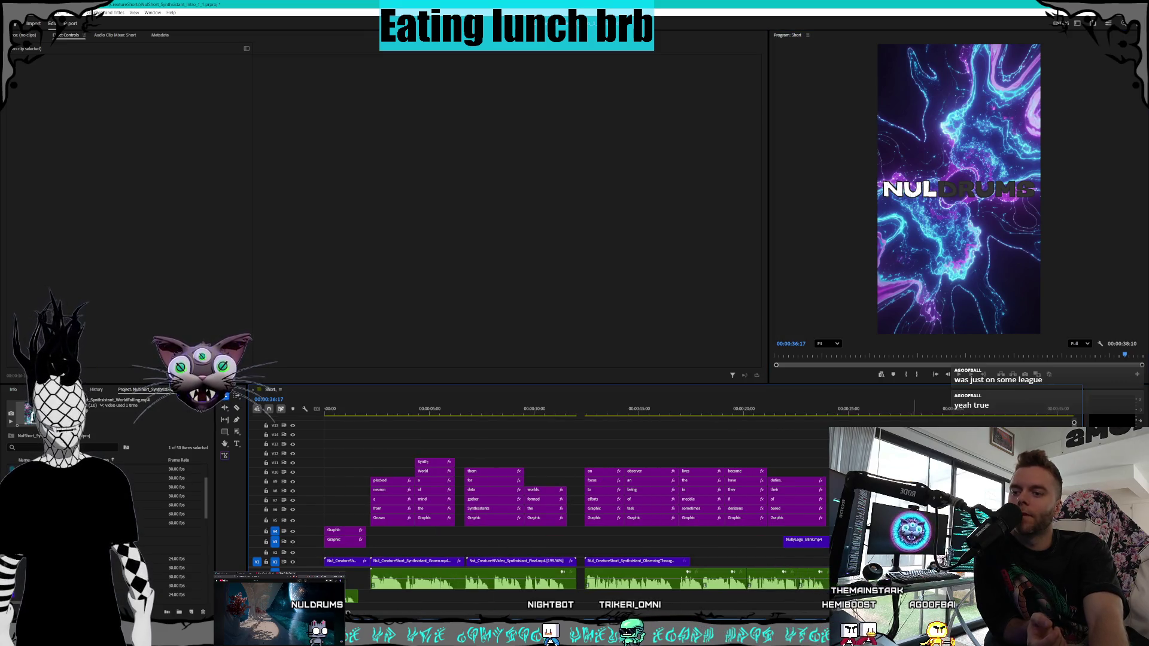
pyautogui.click(797, 553)
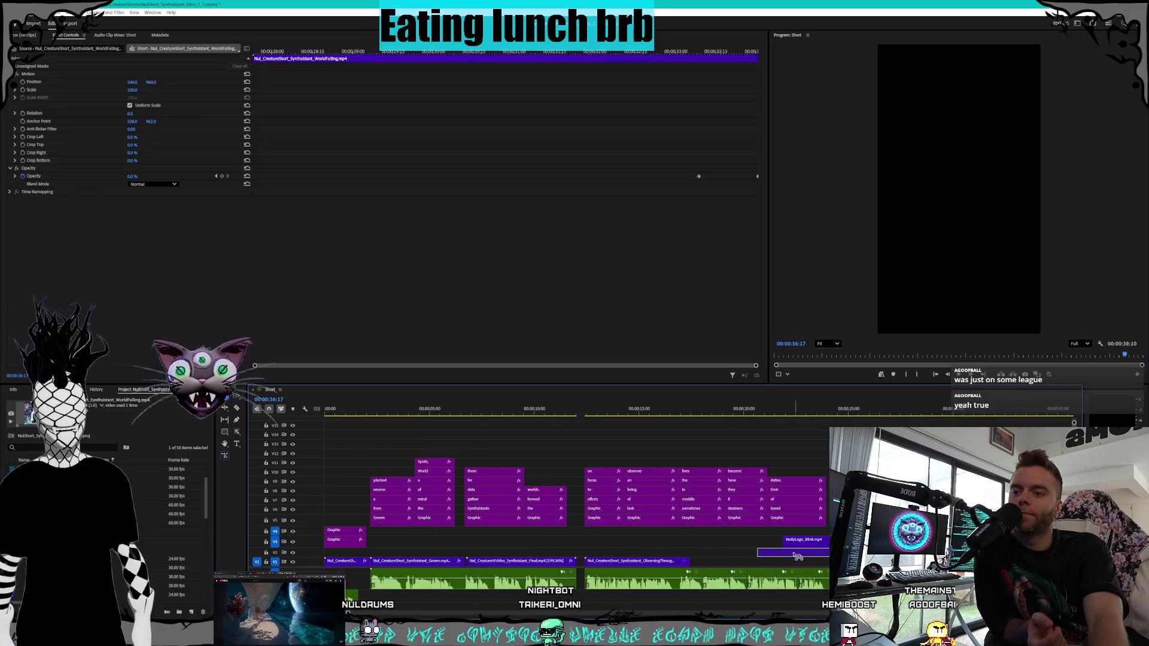
# - Shift the final V2 clip earlier to overlap the previous clip and preview the edit
pyautogui.moveTo(732, 555); pyautogui.dragTo(729, 555)
pyautogui.moveTo(573, 413); pyautogui.dragTo(585, 416)
pyautogui.click(959, 375)
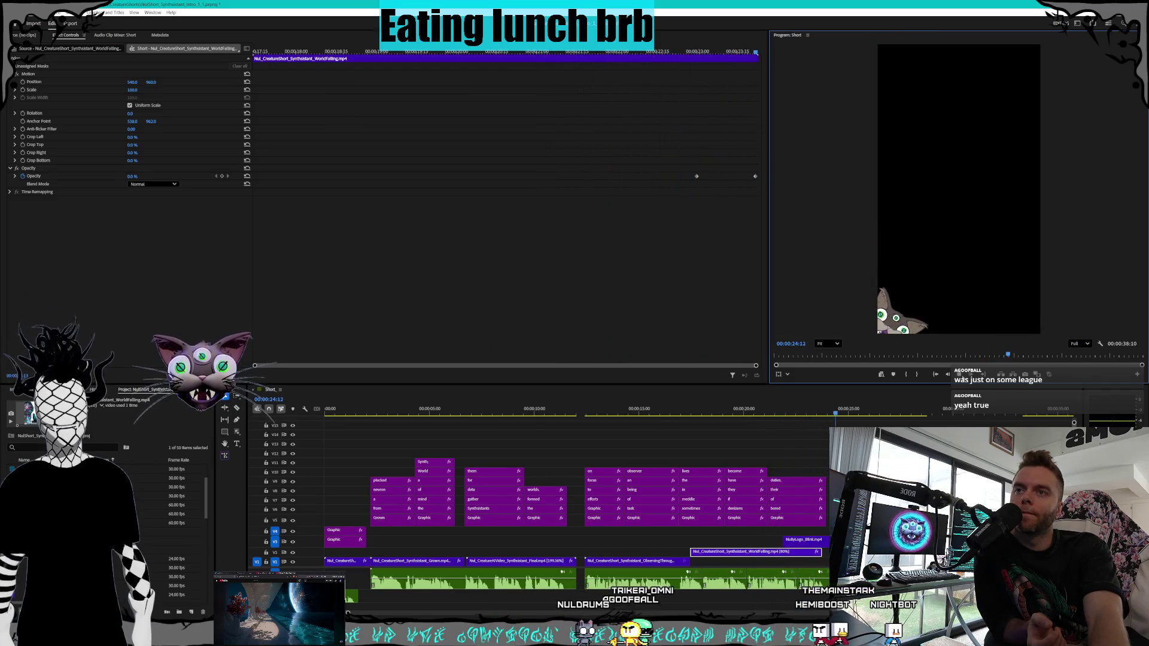
pyautogui.click(801, 554)
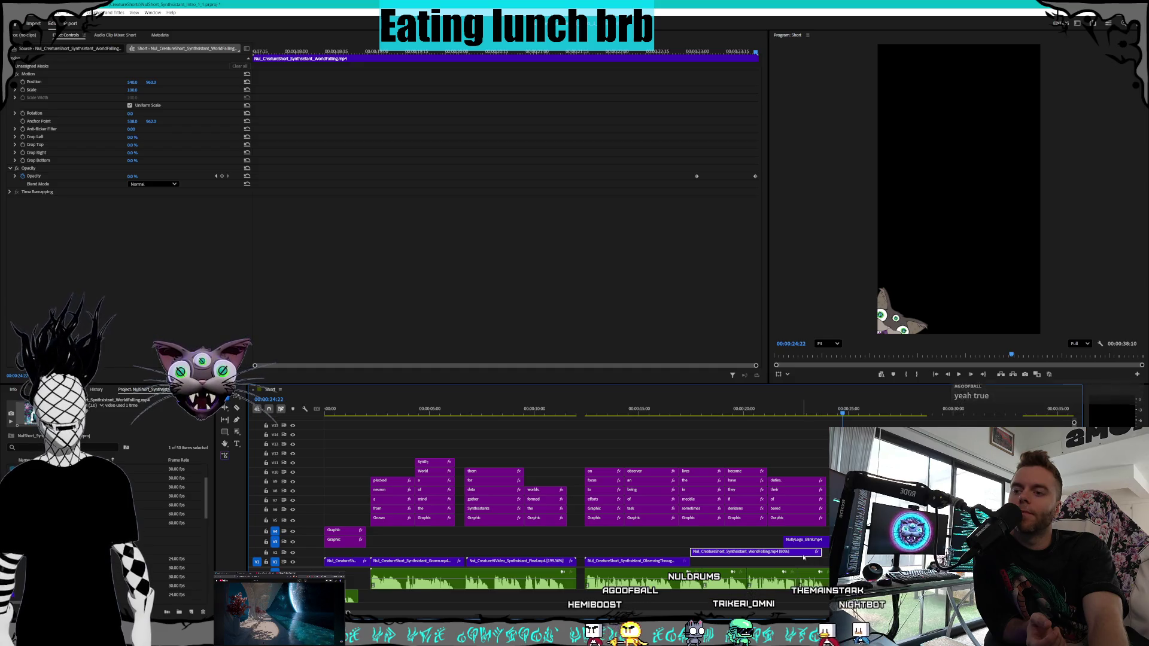
# - Scrub through the fade into the final clip, then return to the Grown clip's start
pyautogui.click(803, 409)
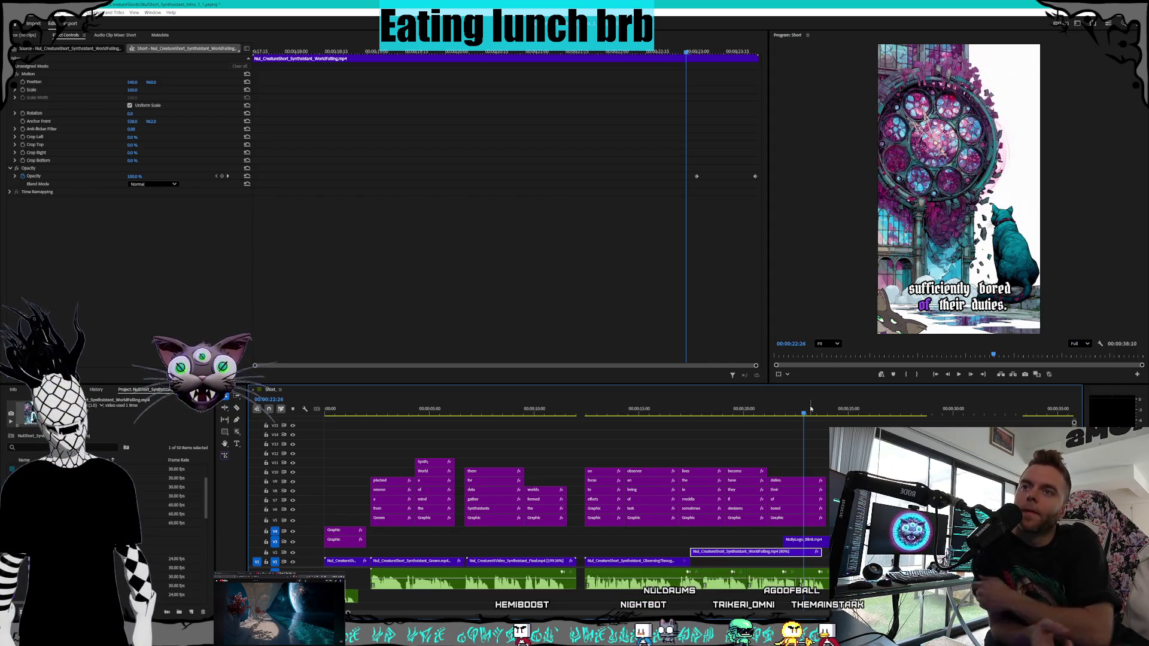
pyautogui.moveTo(805, 417)
pyautogui.mouseDown()
pyautogui.moveTo(821, 415)
pyautogui.moveTo(437, 414)
pyautogui.mouseUp()
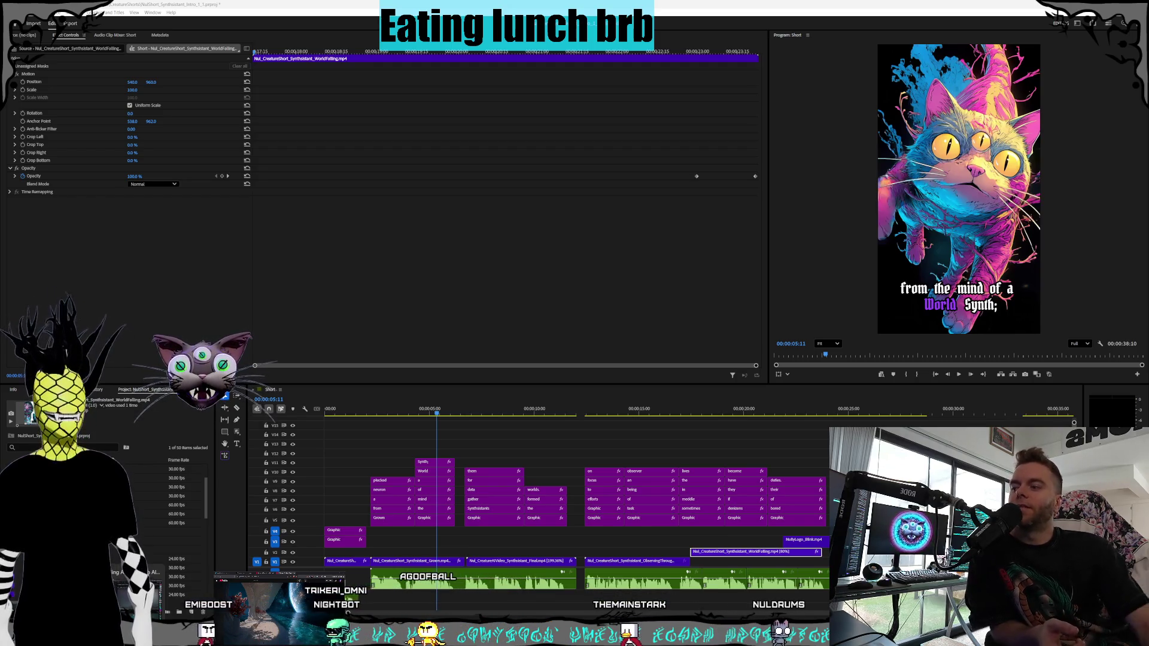
pyautogui.press('Up')
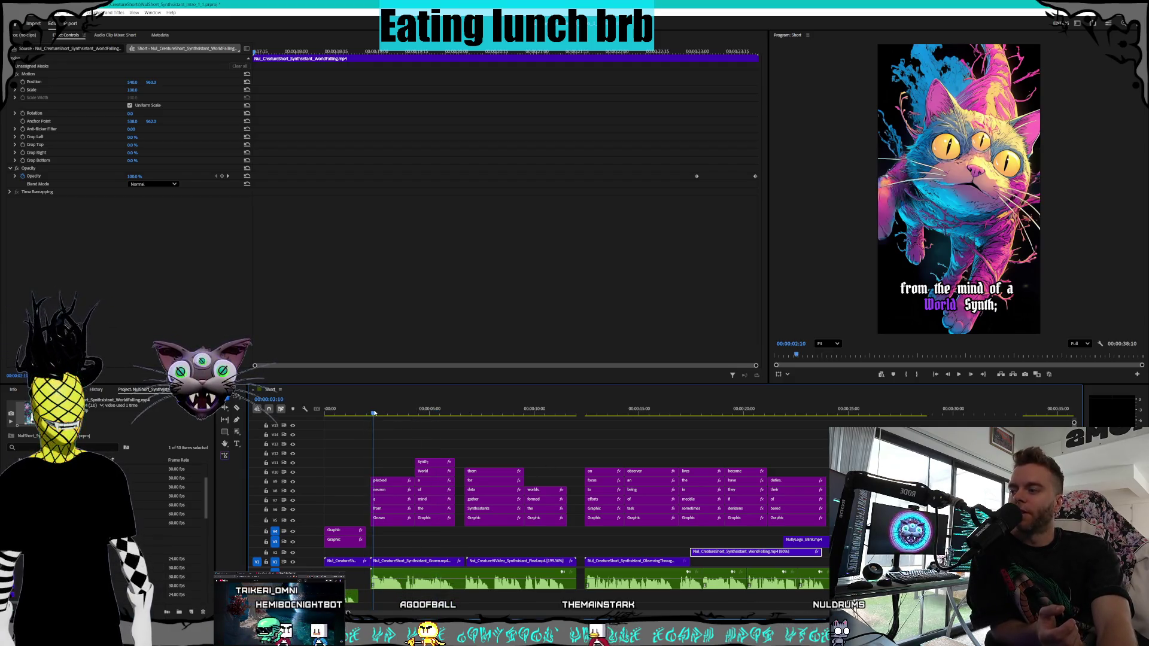
# - Play the Short from about five seconds to its closing frame, then switch to the browser
pyautogui.click(959, 374)
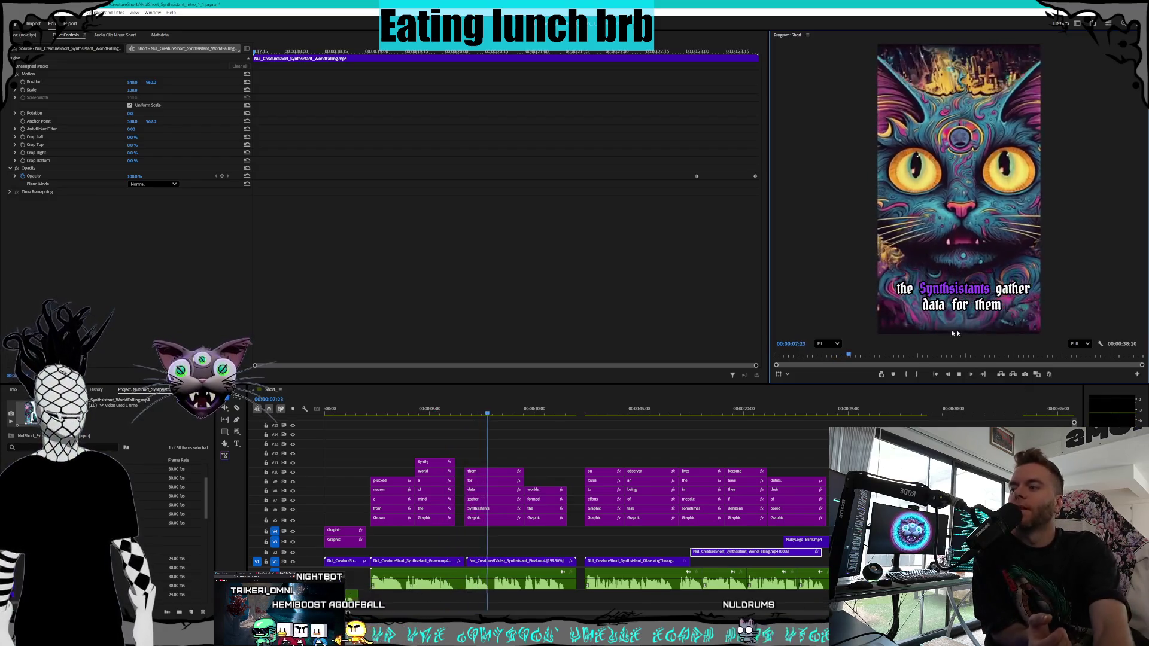
pyautogui.click(440, 413)
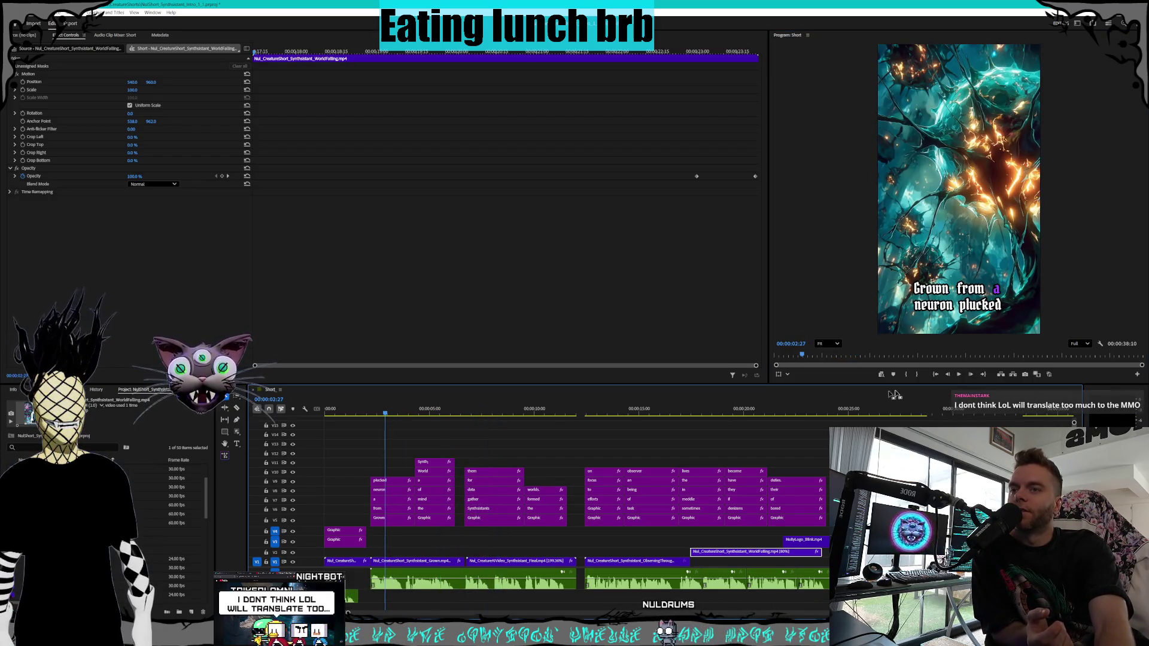
pyautogui.click(958, 375)
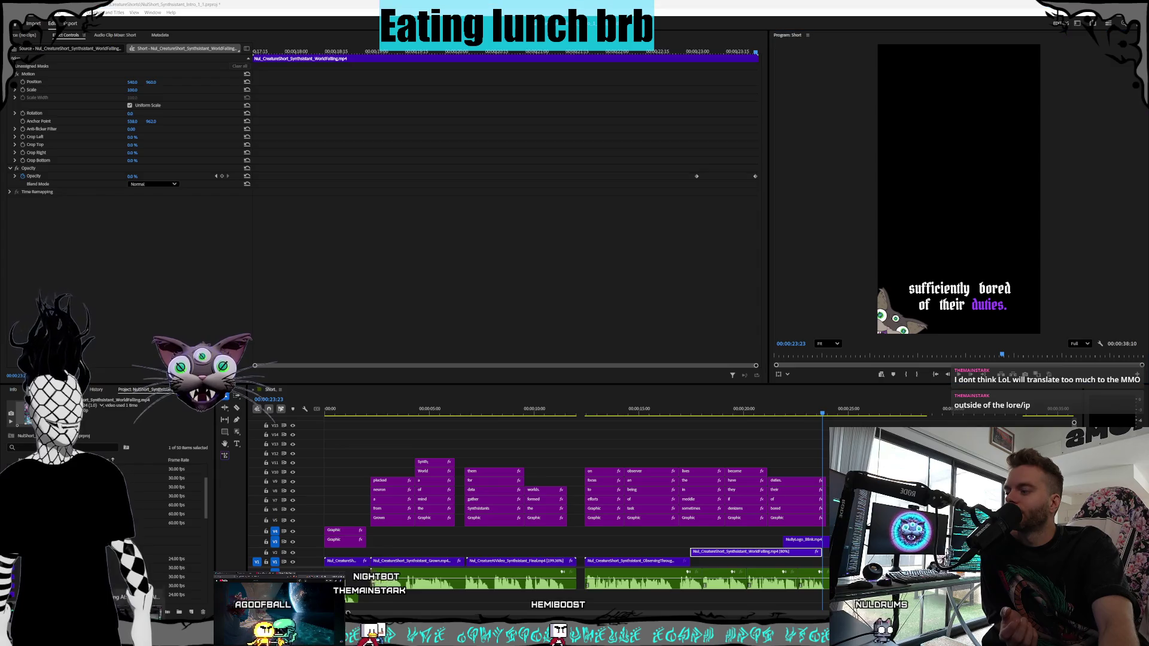
pyautogui.hotkey('alt', 'Tab')
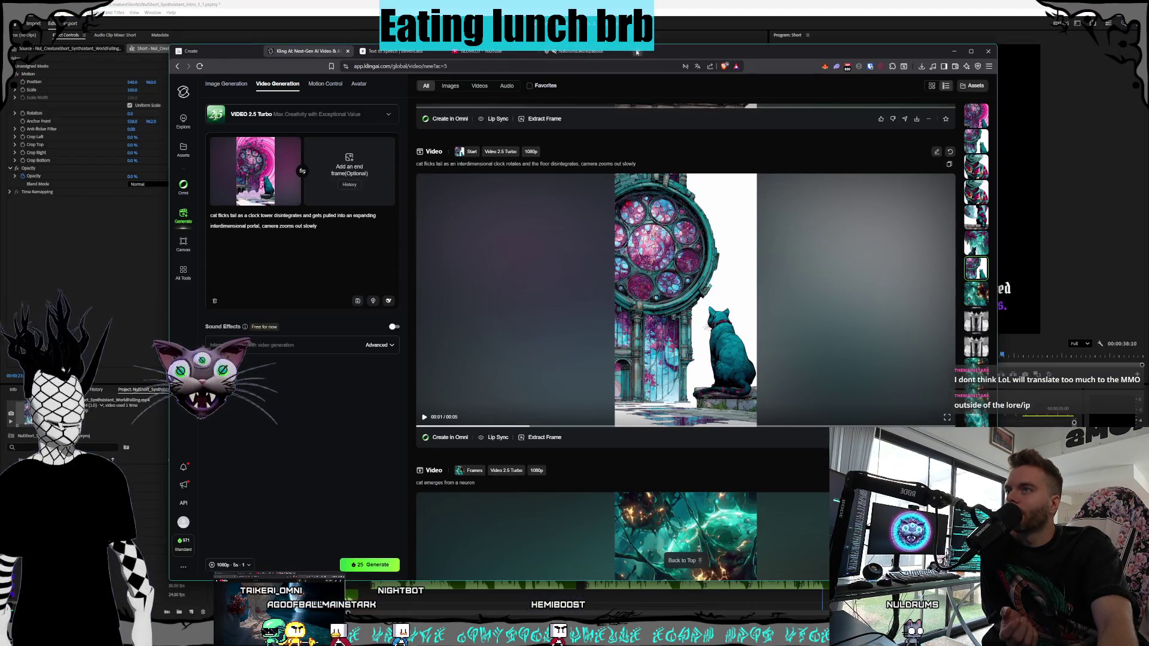
# - Open a new tab and load map.runeterra.com
pyautogui.click(637, 52)
pyautogui.write('map')
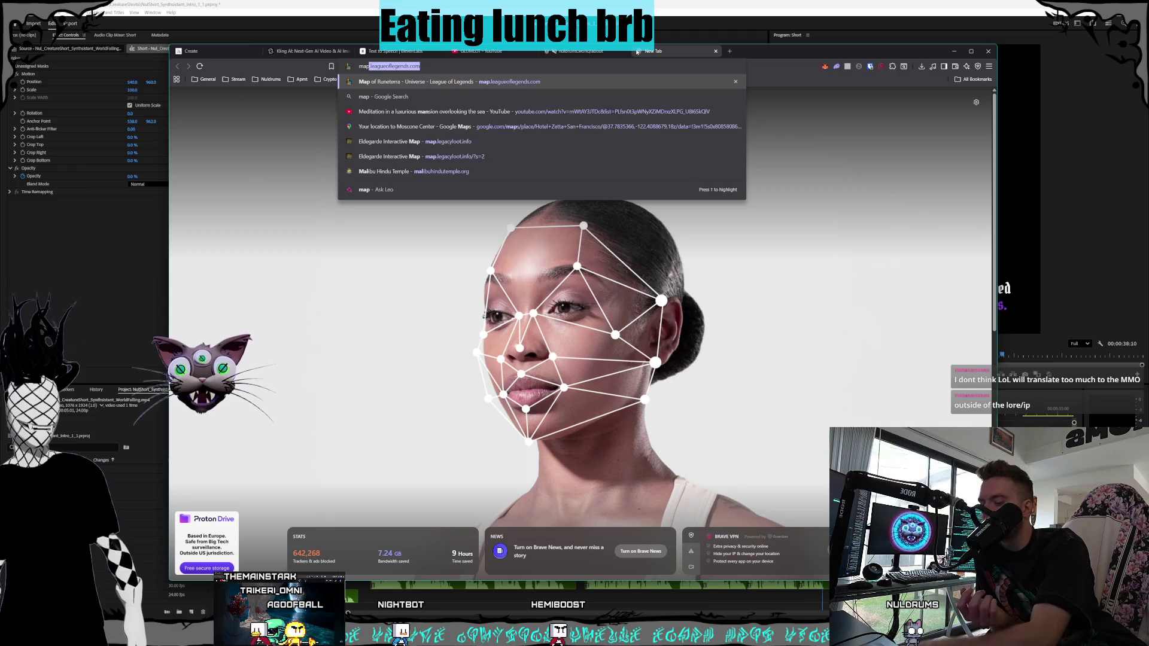
pyautogui.write('.runeterra.')
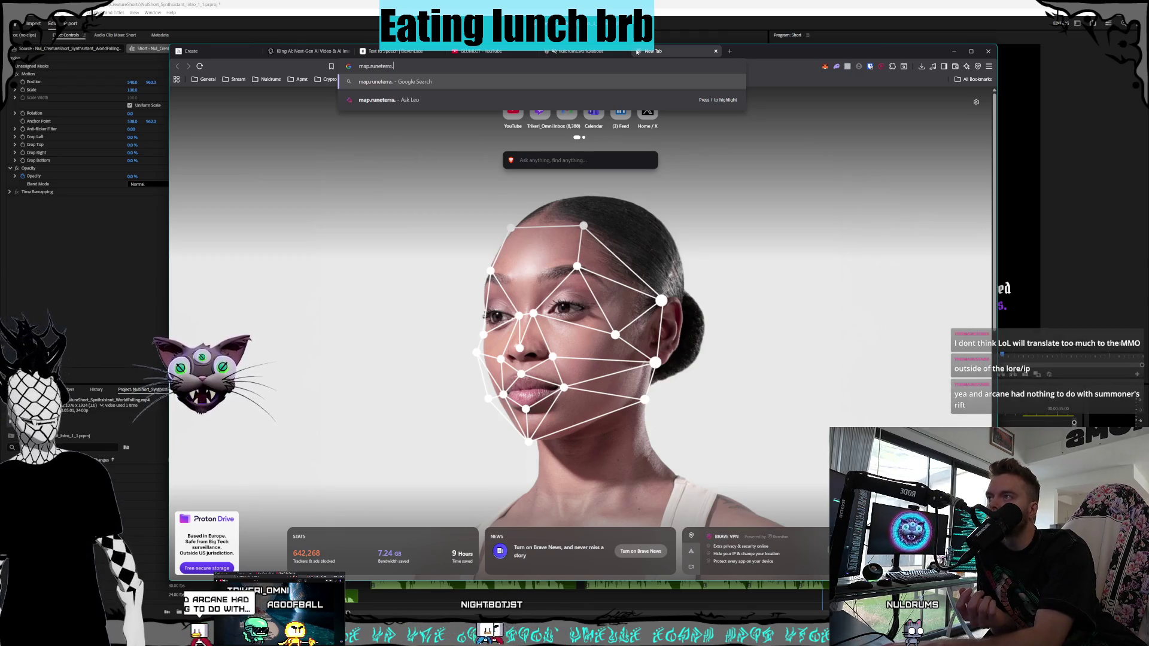
pyautogui.write('co')
pyautogui.press('Return')
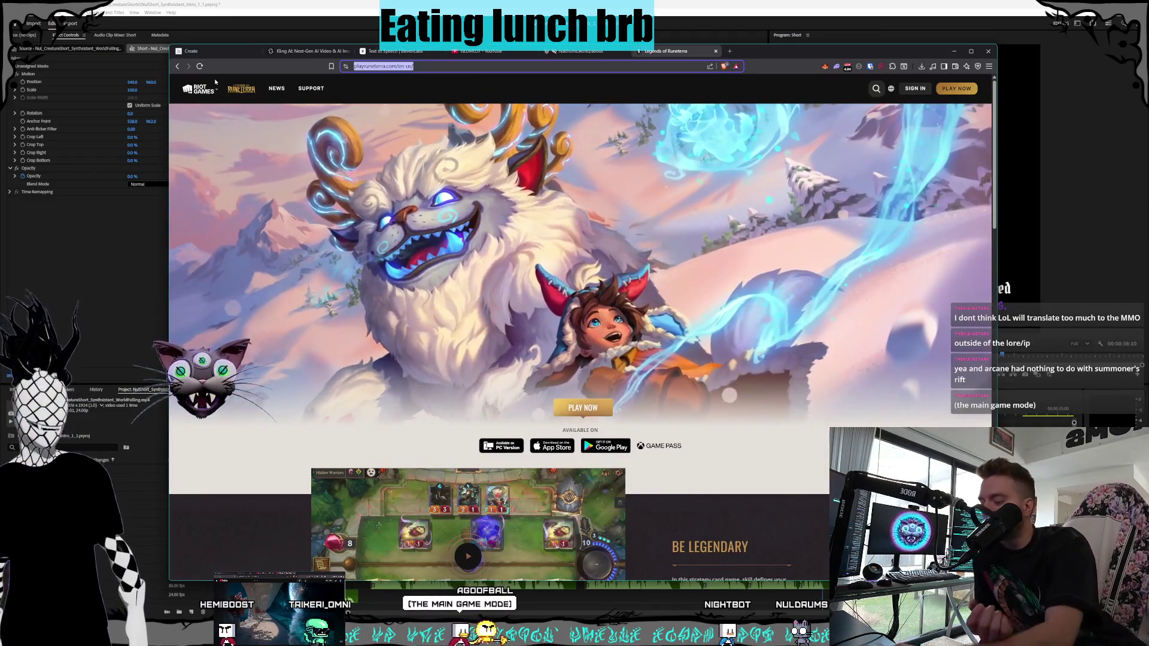
# - Google 'mape runeterra' and open the Map of Runeterra result
pyautogui.hotkey('ctrl', 'l')
pyautogui.write('mape')
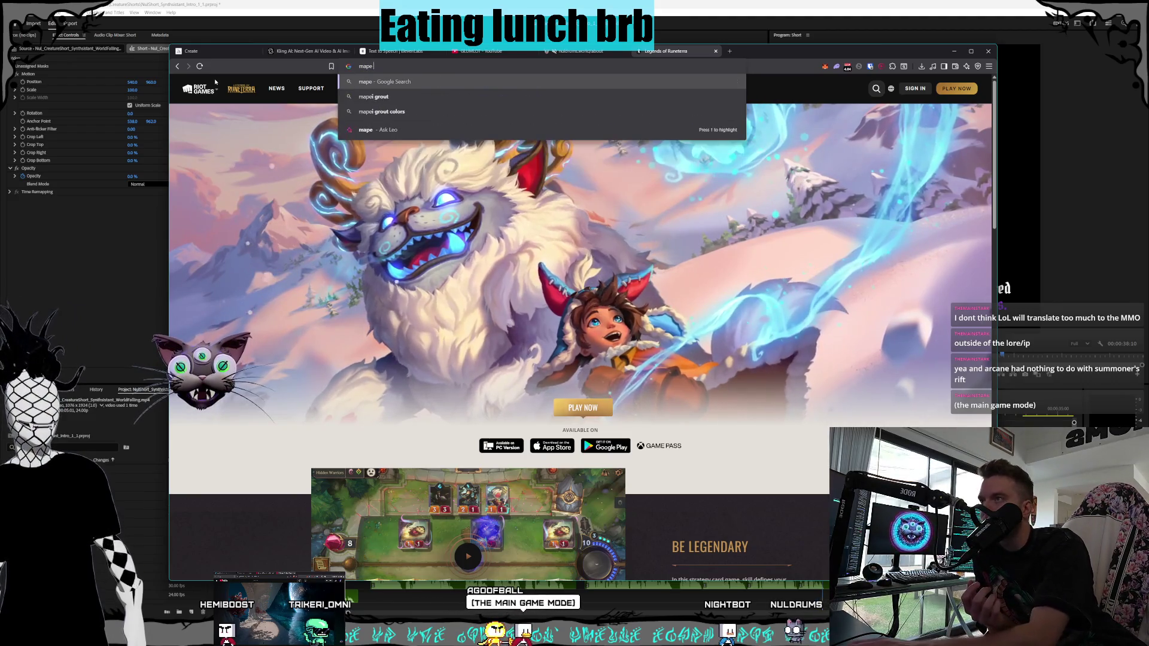
pyautogui.write(' rune')
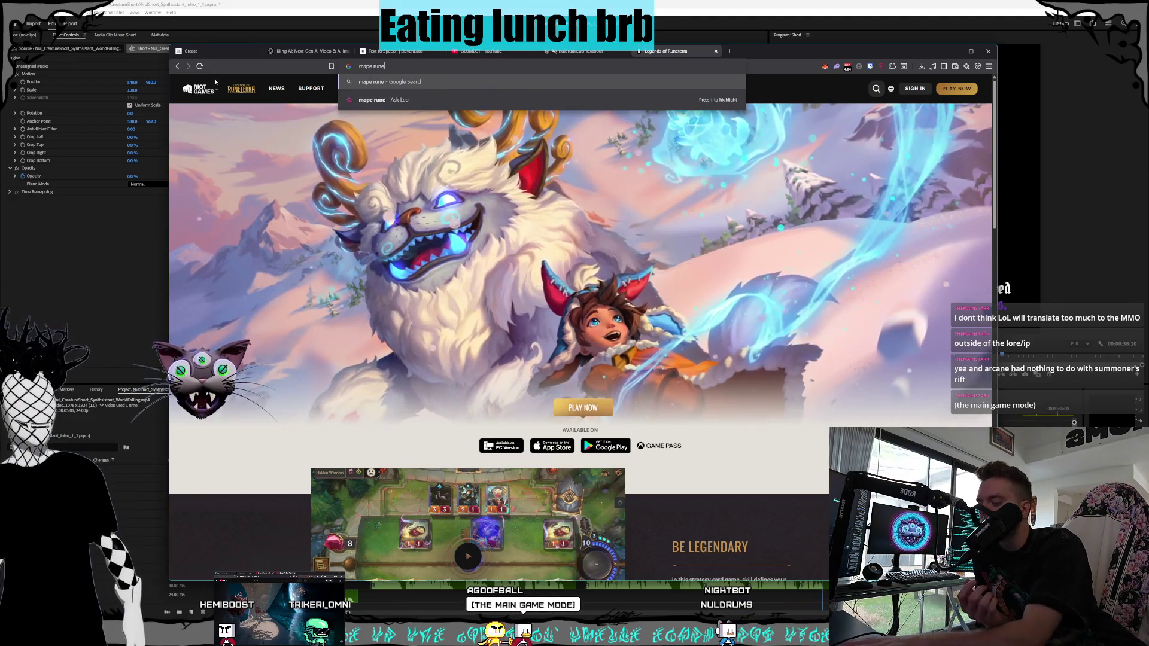
pyautogui.write('terra')
pyautogui.press('Return')
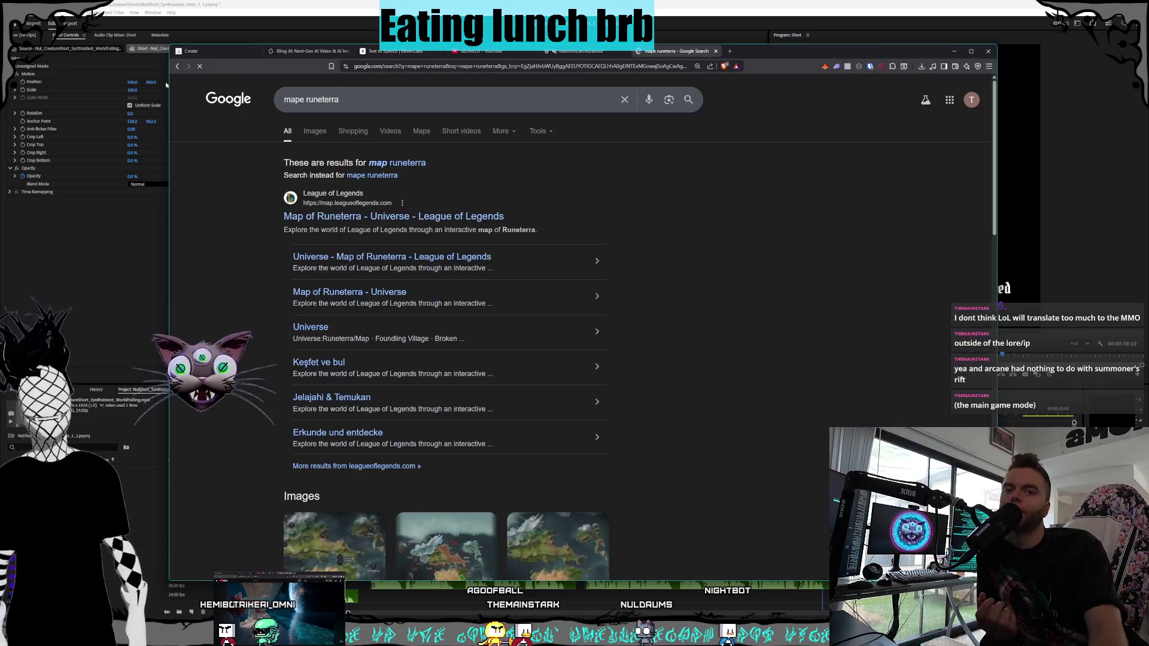
pyautogui.click(422, 284)
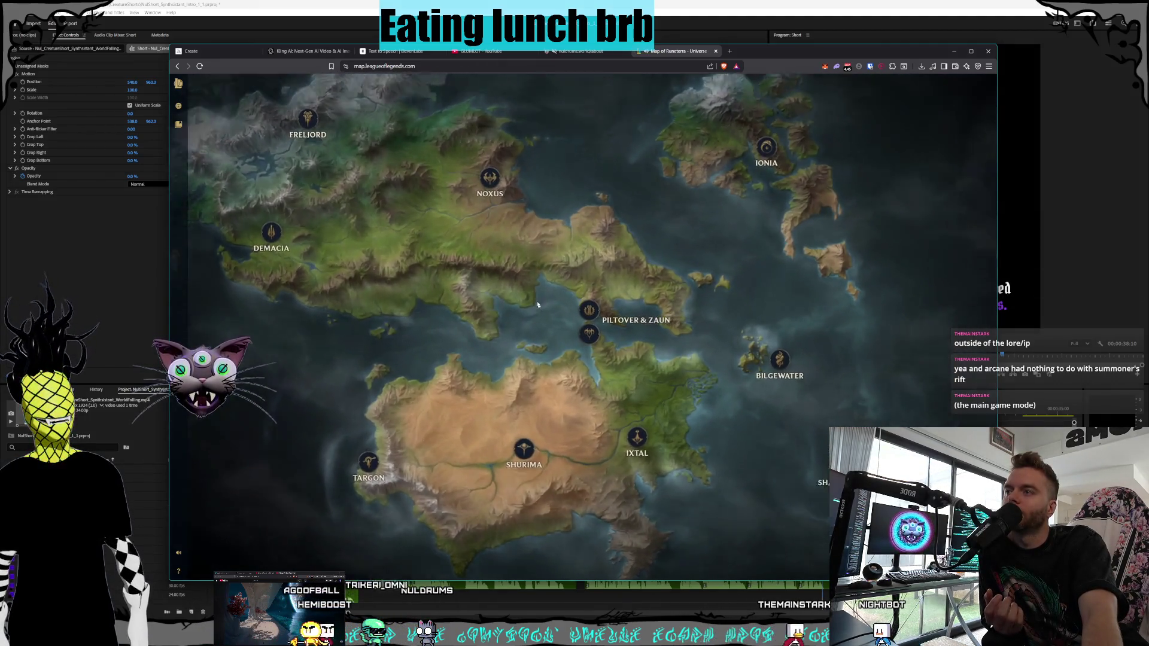
# - Zoom into Piltover and browse its City of Trade image gallery
pyautogui.click(589, 310)
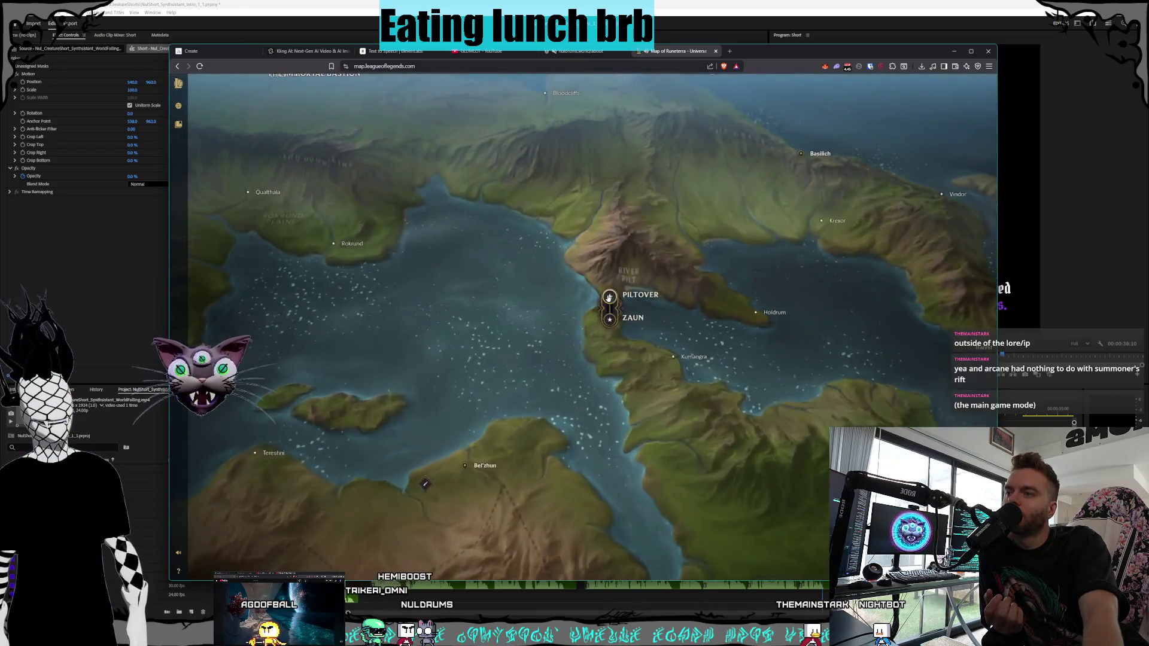
pyautogui.click(609, 297)
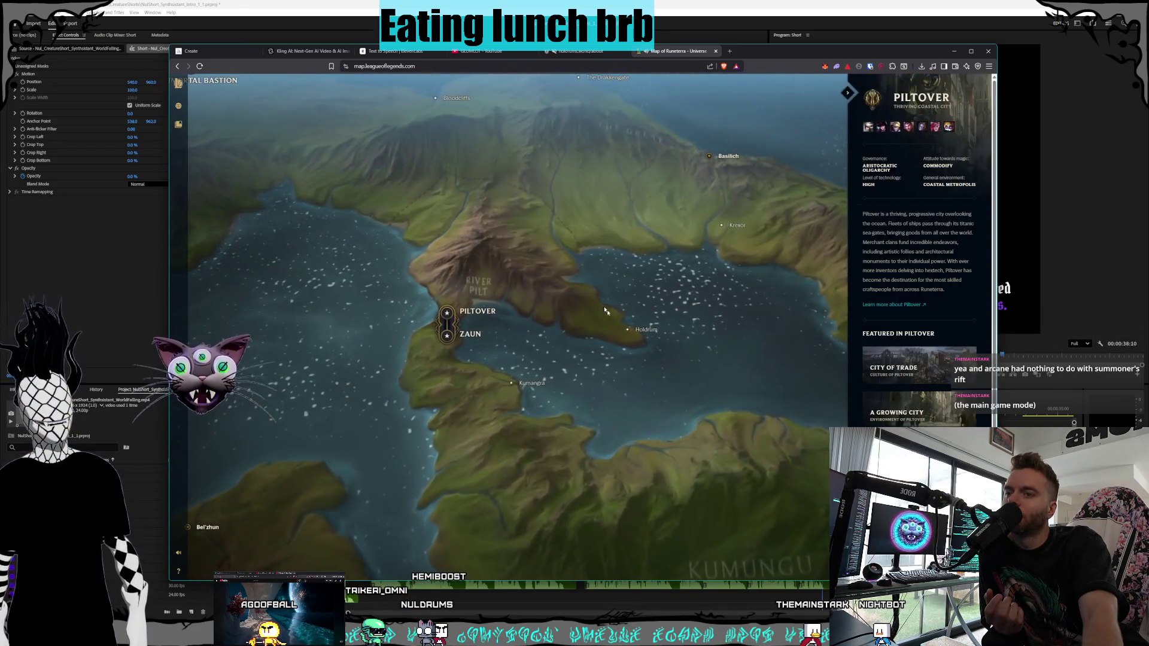
pyautogui.click(885, 370)
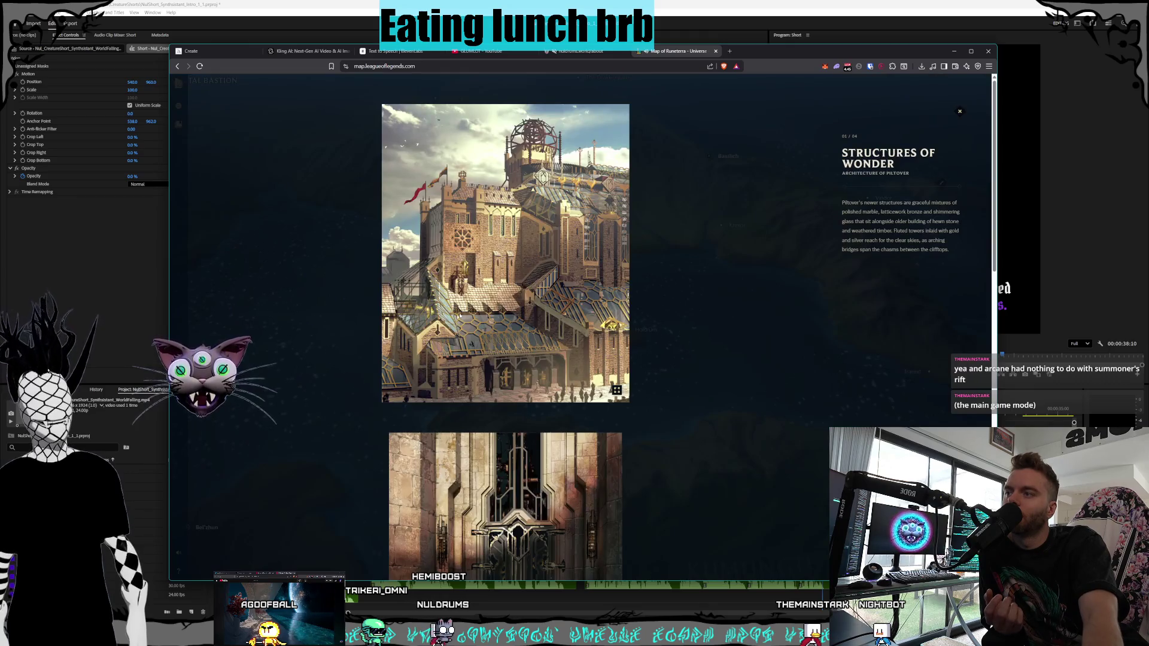
pyautogui.scroll(-10, 548, 307)
pyautogui.scroll(10, 561, 319)
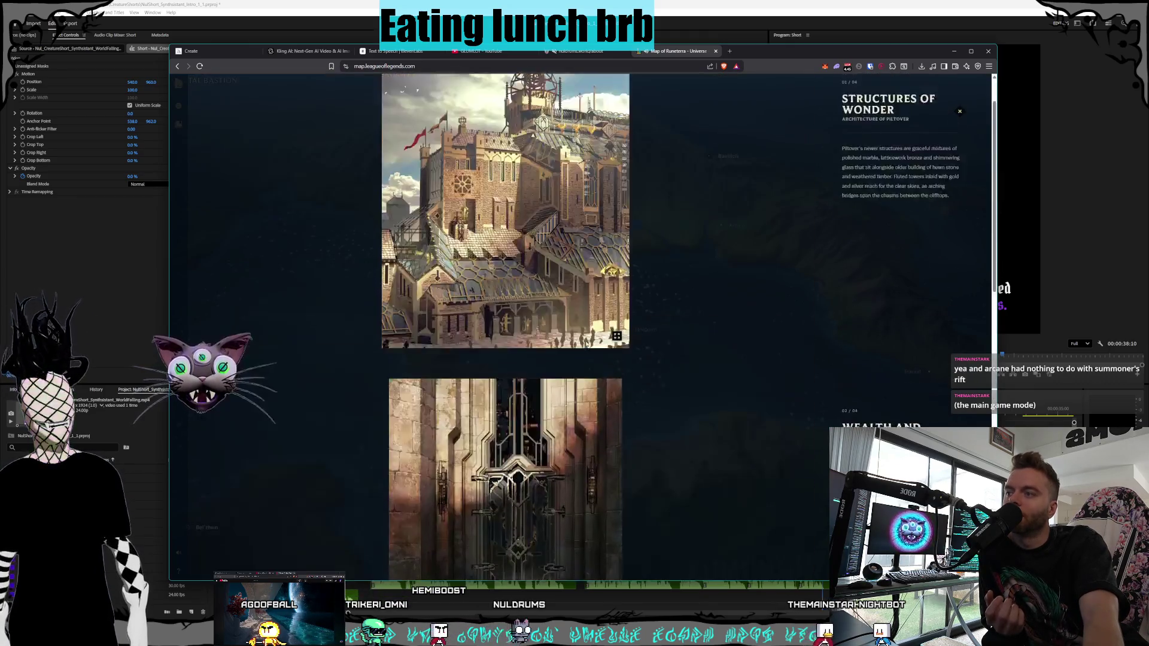
pyautogui.click(960, 113)
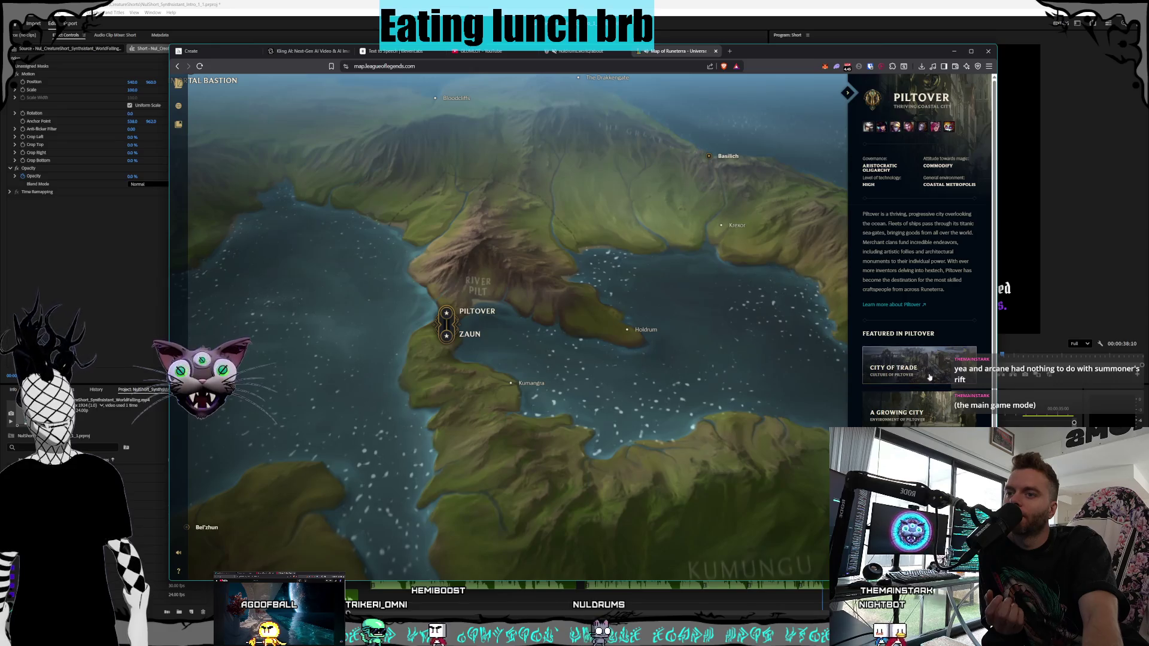
pyautogui.click(929, 378)
pyautogui.scroll(-5, 672, 296)
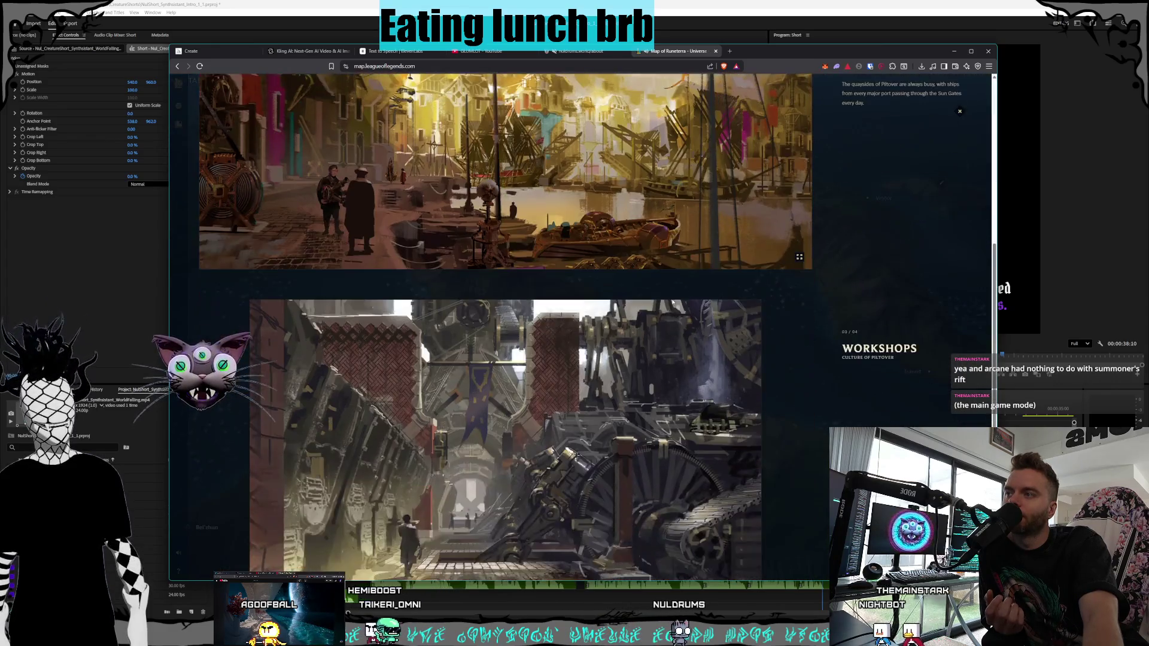
pyautogui.scroll(-3, 676, 303)
pyautogui.scroll(8, 767, 281)
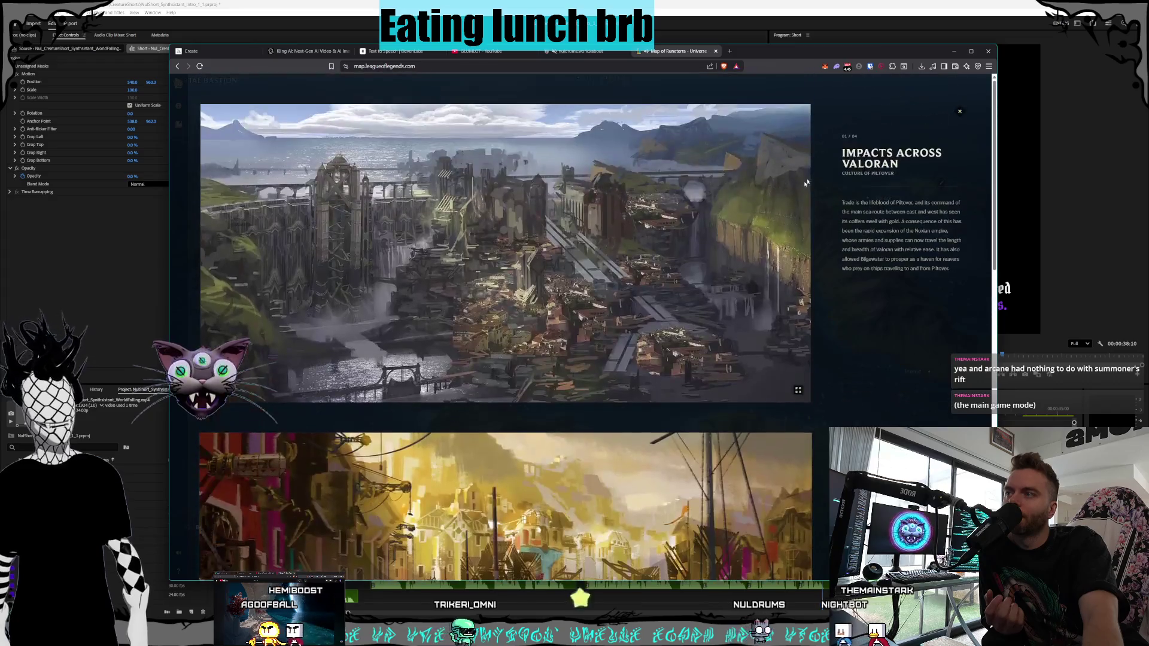
pyautogui.click(959, 111)
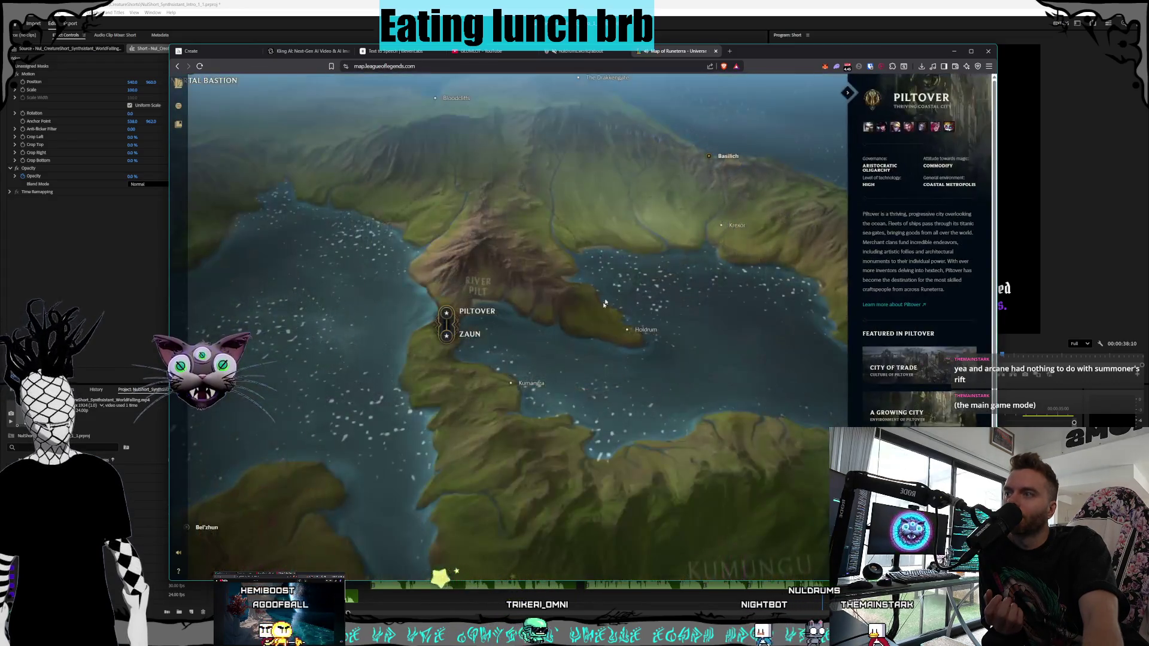
# - Open Zaun's featured gallery and enlarge the Techmaturgy, Zaun Gray and Boundary Markets artworks
pyautogui.click(483, 337)
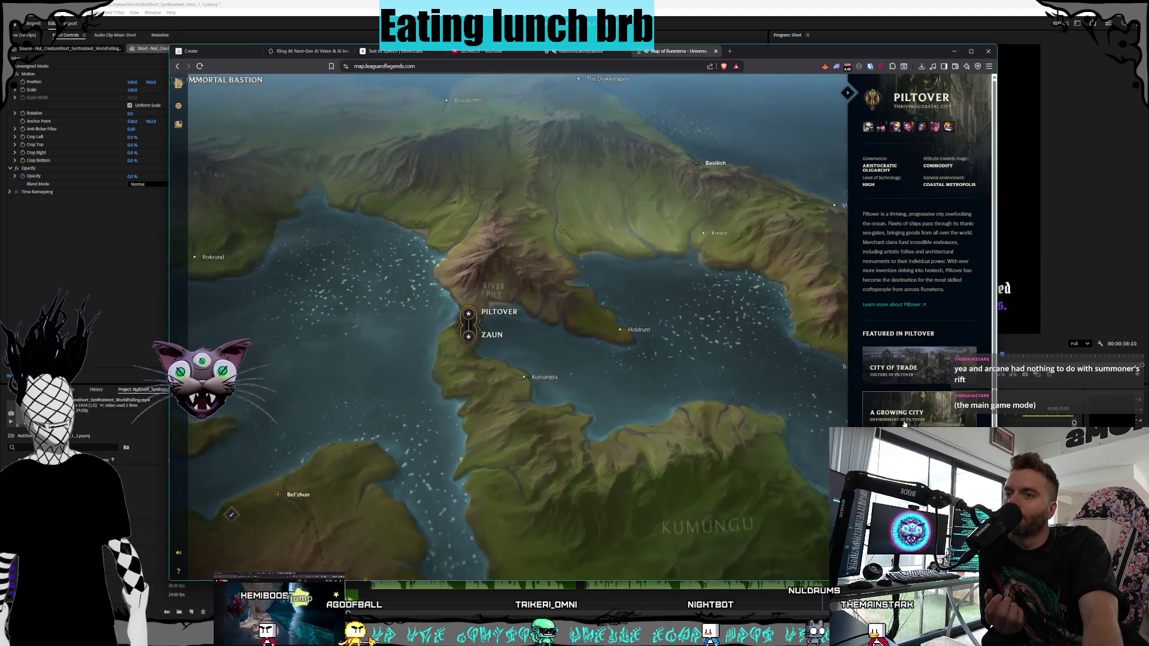
pyautogui.scroll(-2, 929, 337)
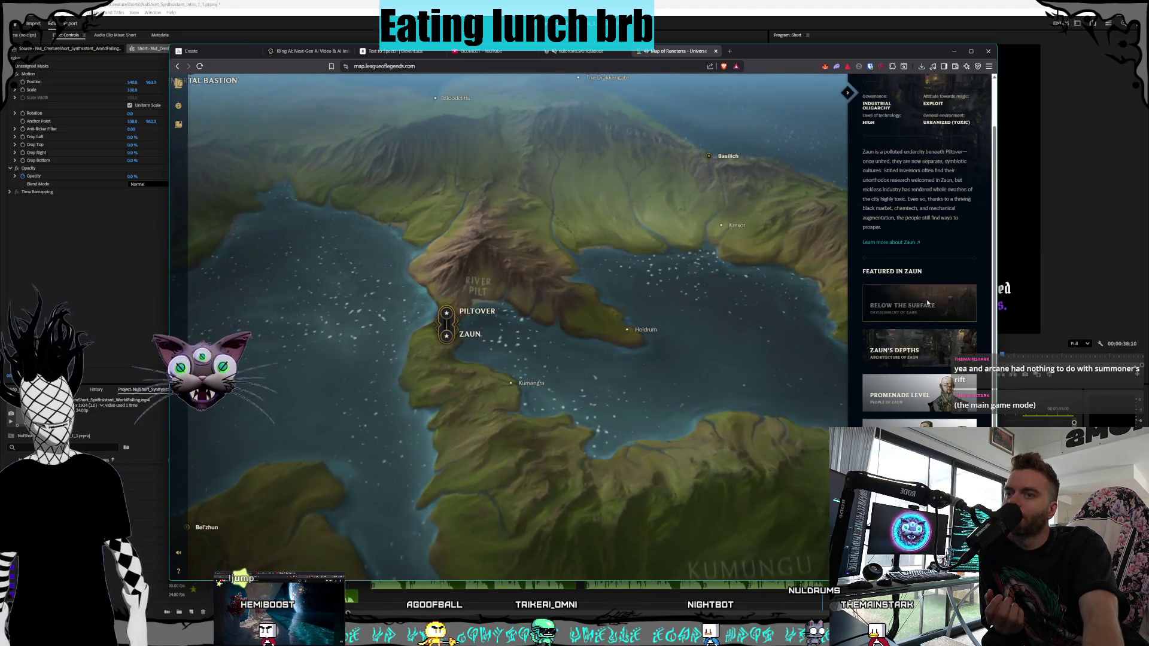
pyautogui.click(904, 324)
pyautogui.click(529, 254)
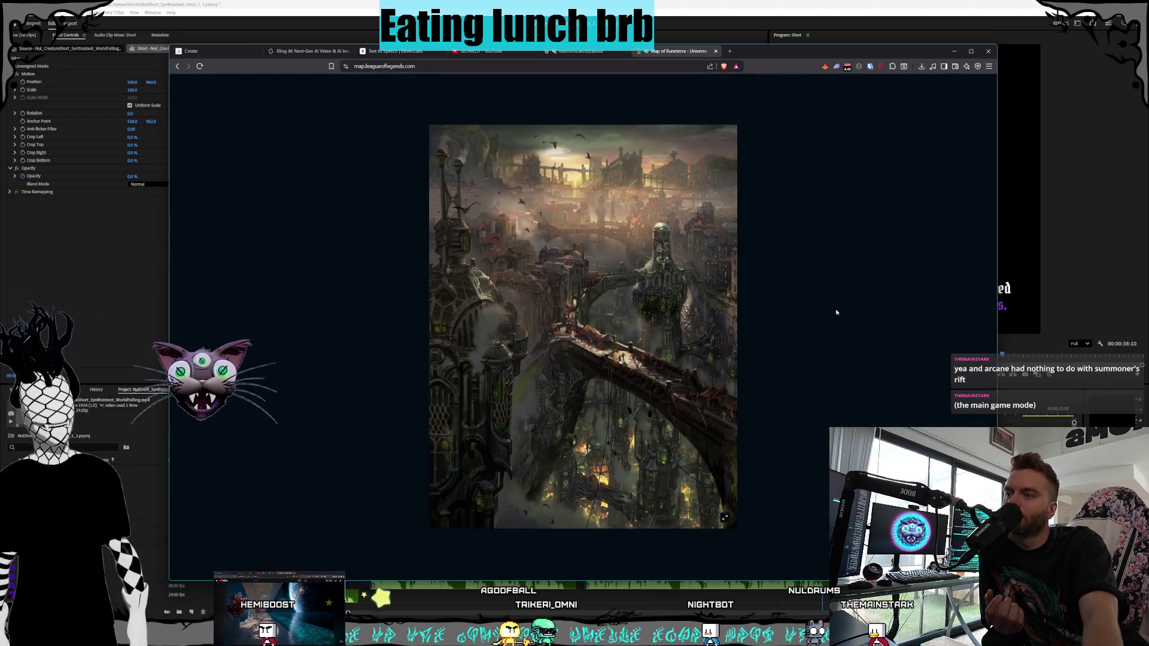
pyautogui.click(836, 312)
pyautogui.scroll(-3, 783, 315)
pyautogui.click(633, 380)
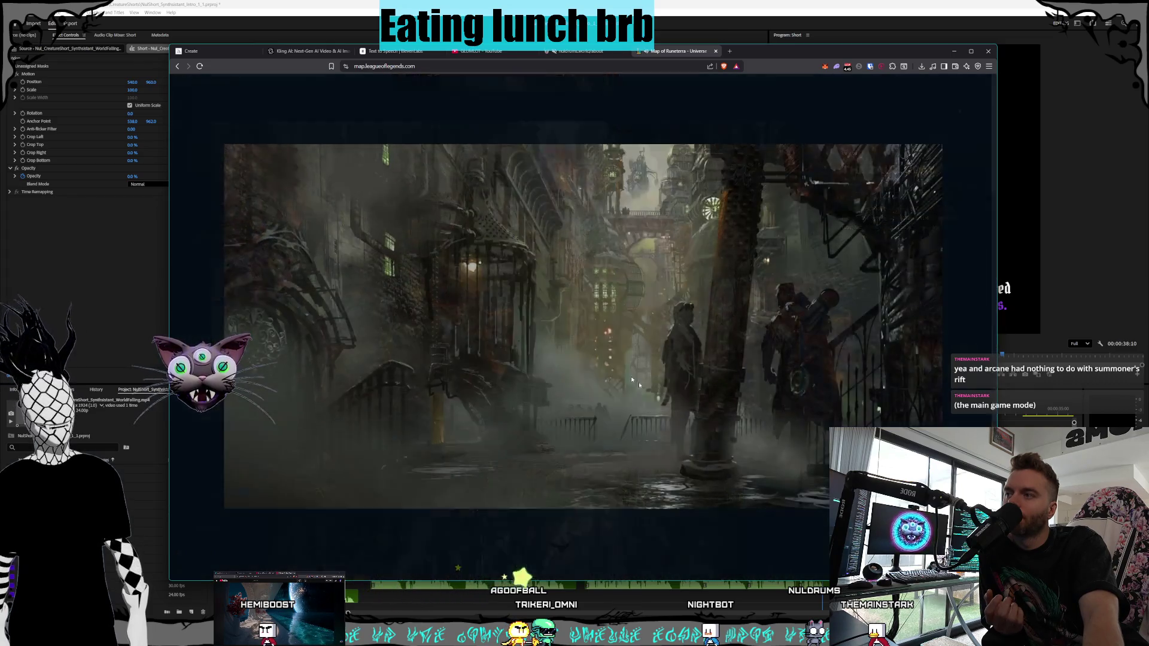
pyautogui.click(865, 104)
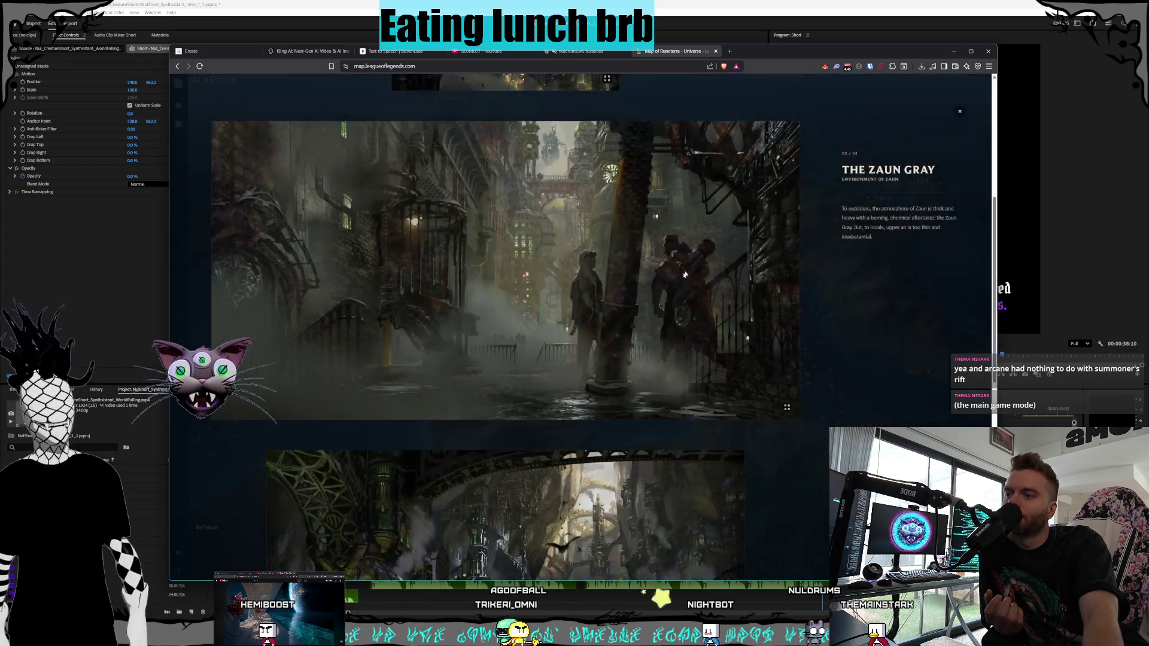
pyautogui.scroll(-5, 598, 269)
pyautogui.click(596, 248)
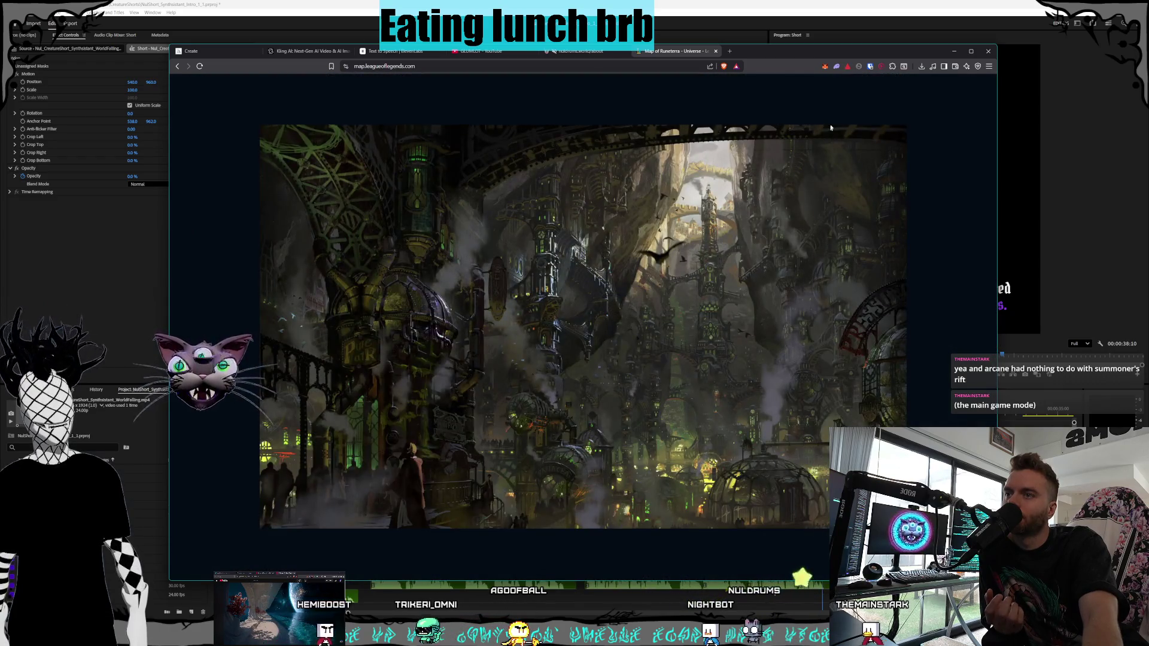
pyautogui.click(792, 82)
# - Close the Zaun gallery and return to the map
pyautogui.scroll(3, 880, 187)
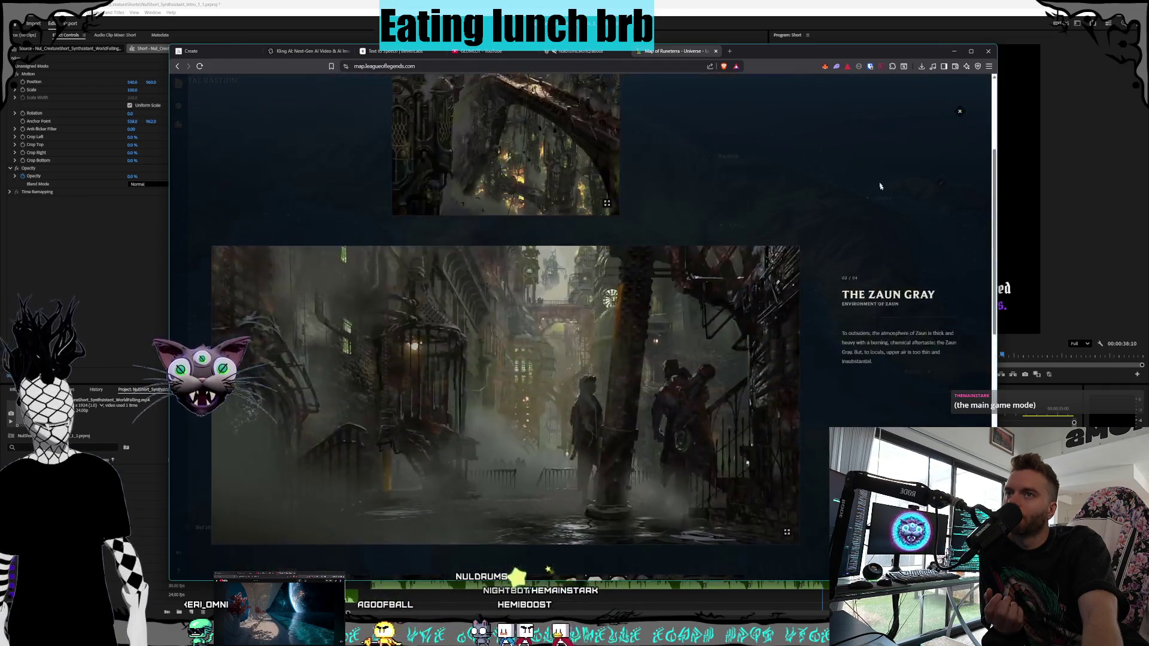
pyautogui.scroll(3, 879, 186)
pyautogui.press('Escape')
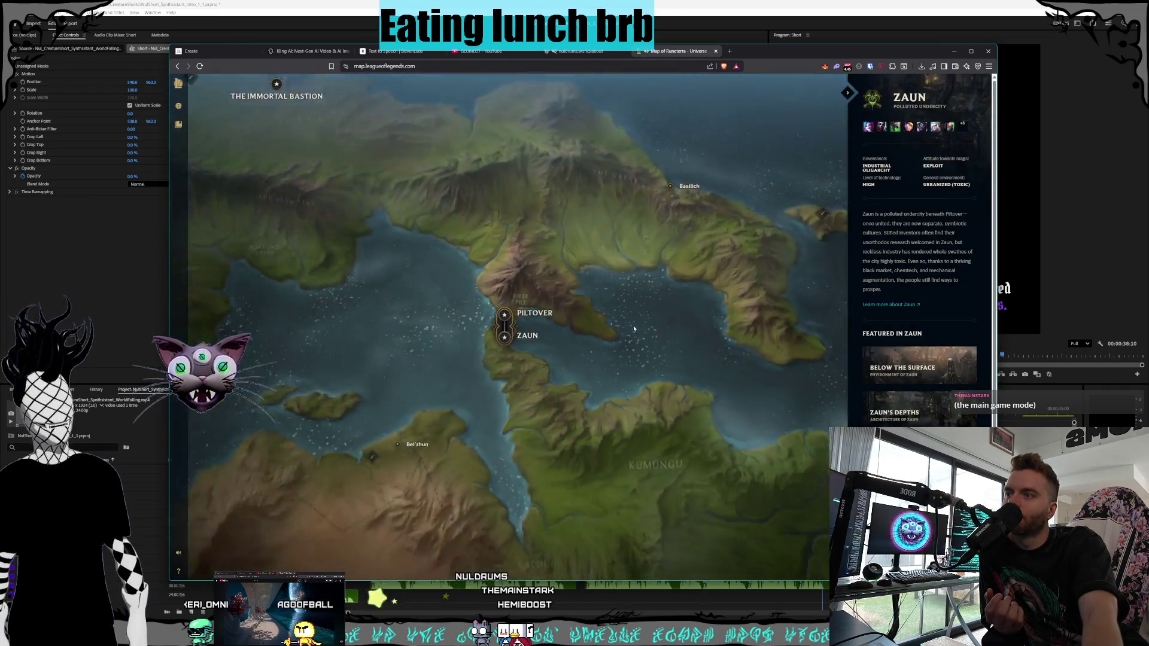
# - Zoom over to Shurima's Sun Disc and open its Risen from the Sands gallery
pyautogui.scroll(-5, 634, 328)
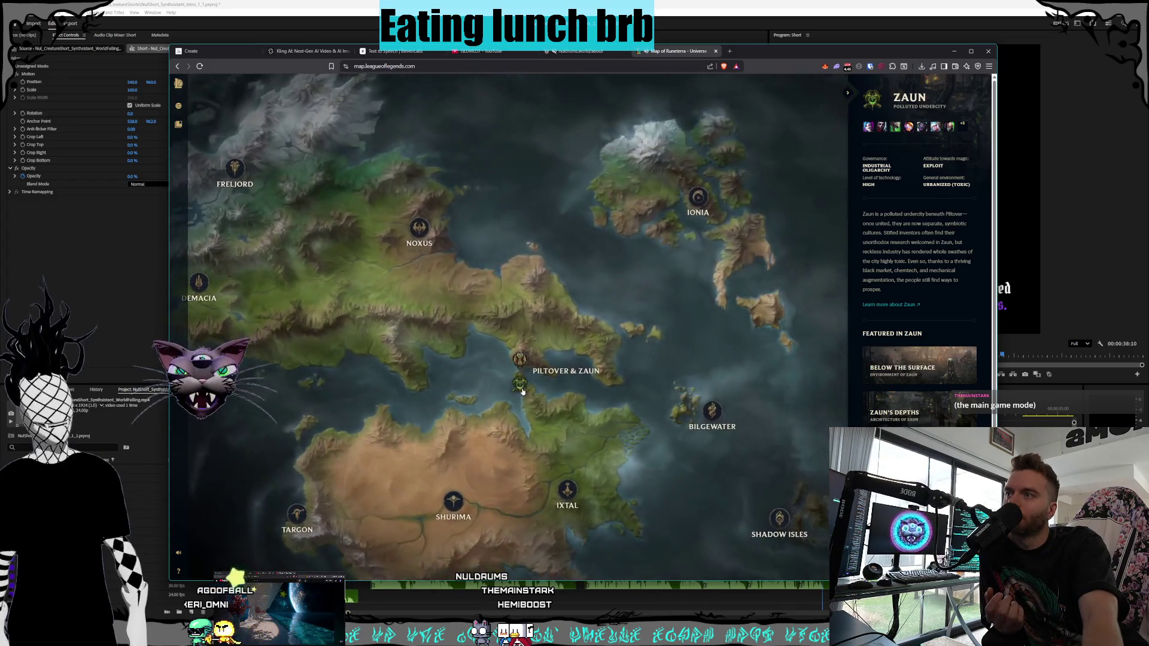
pyautogui.scroll(-3, 522, 390)
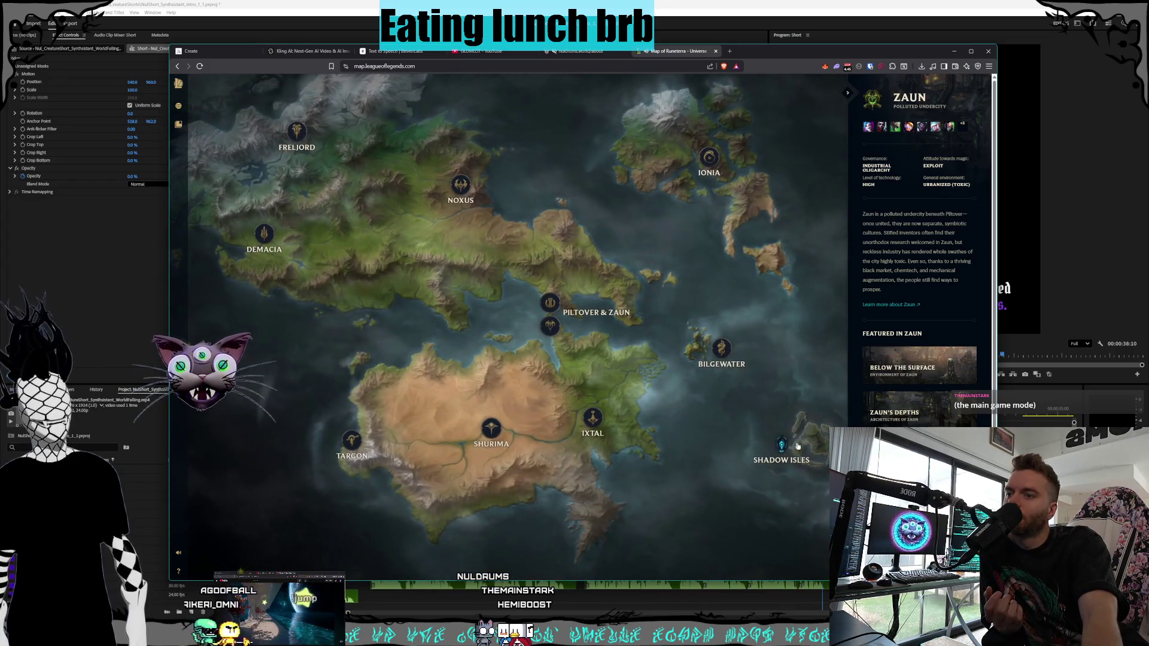
pyautogui.moveTo(783, 447)
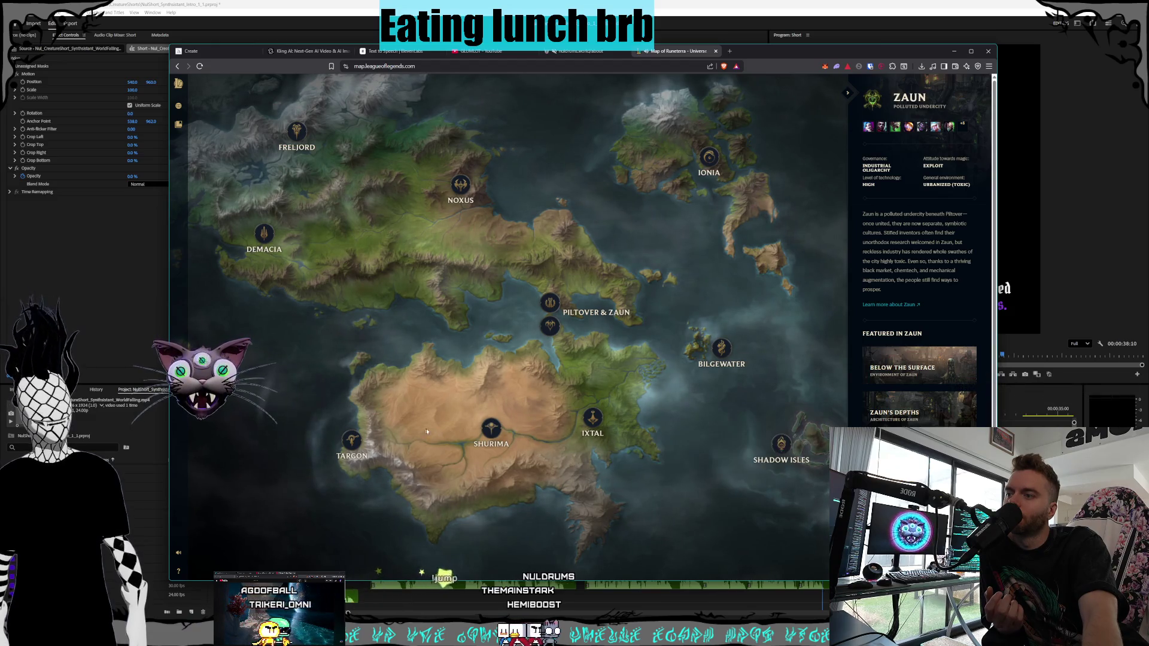
pyautogui.scroll(3, 519, 459)
pyautogui.scroll(5, 519, 460)
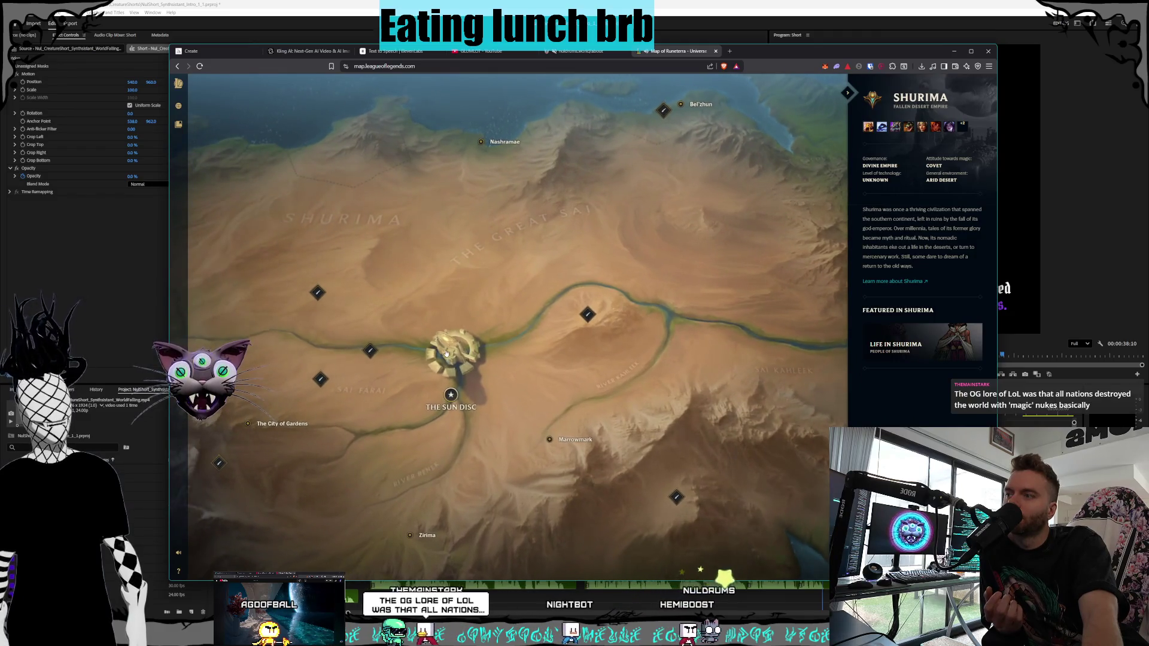
pyautogui.scroll(2, 518, 419)
pyautogui.scroll(1, 511, 431)
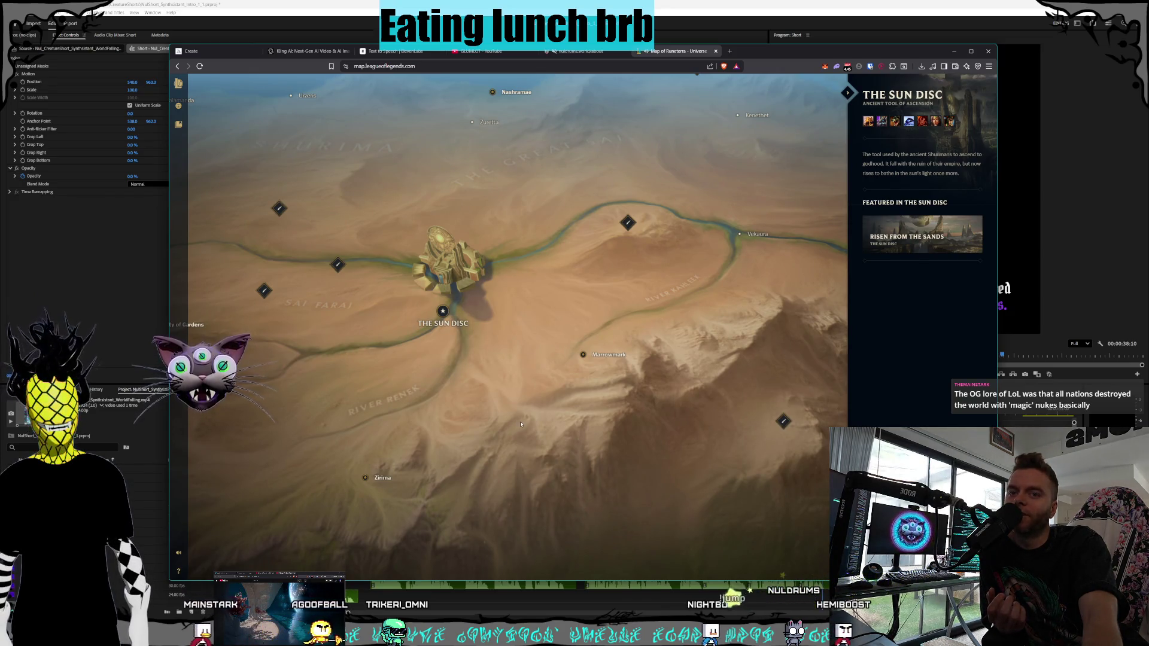
pyautogui.click(913, 243)
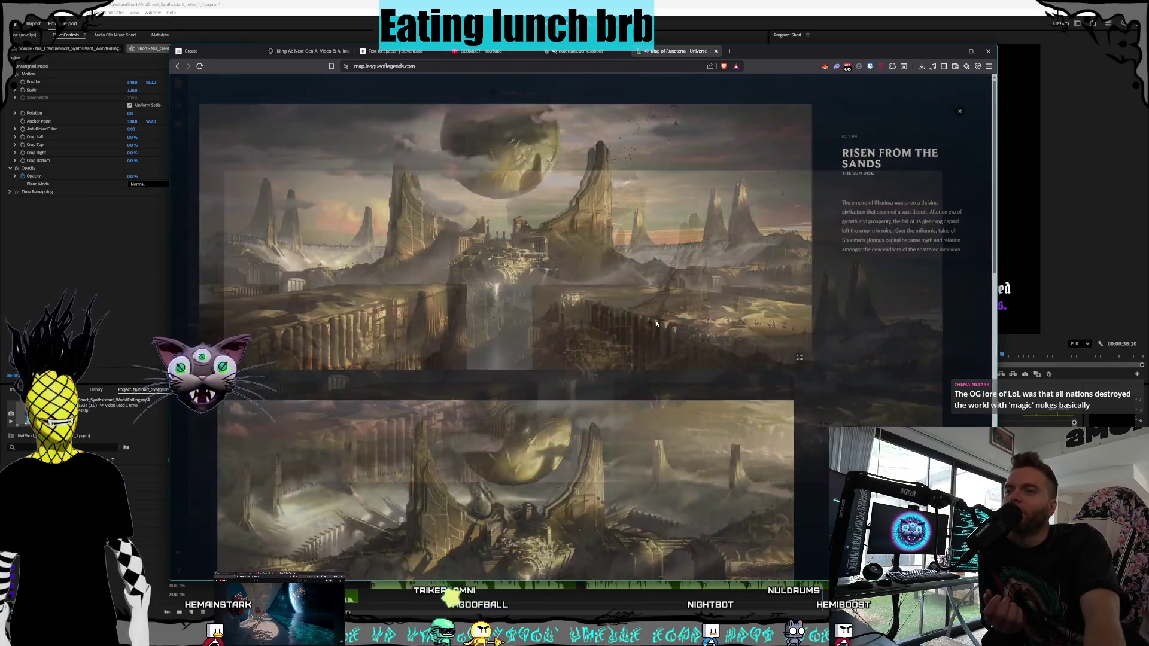
pyautogui.scroll(-2, 658, 431)
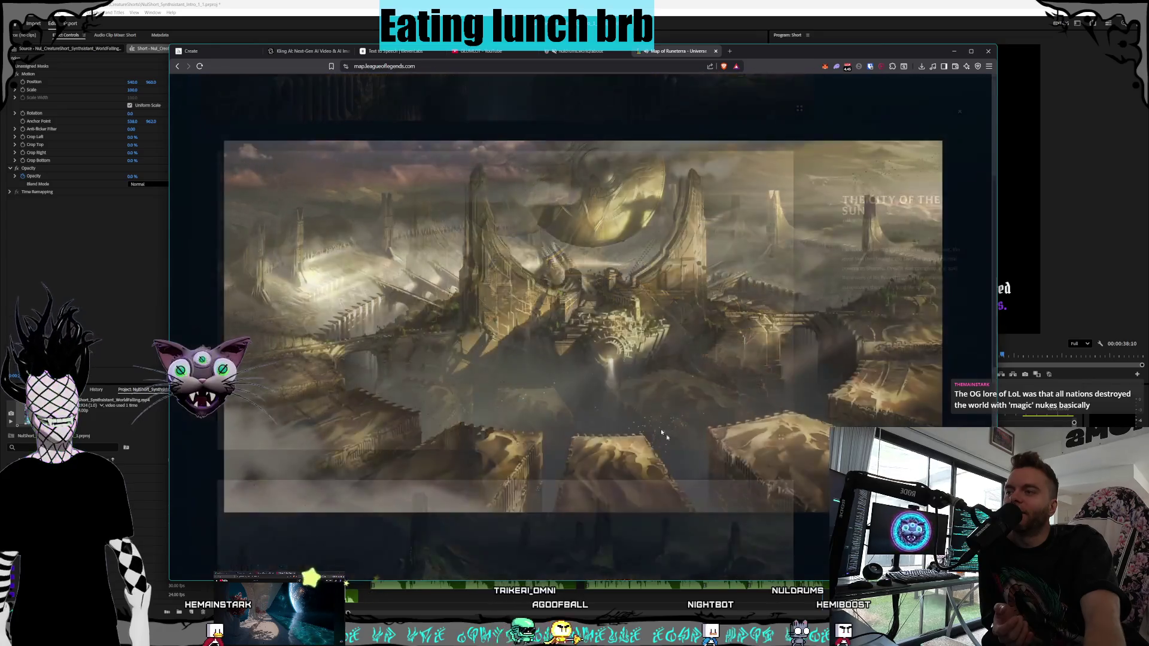